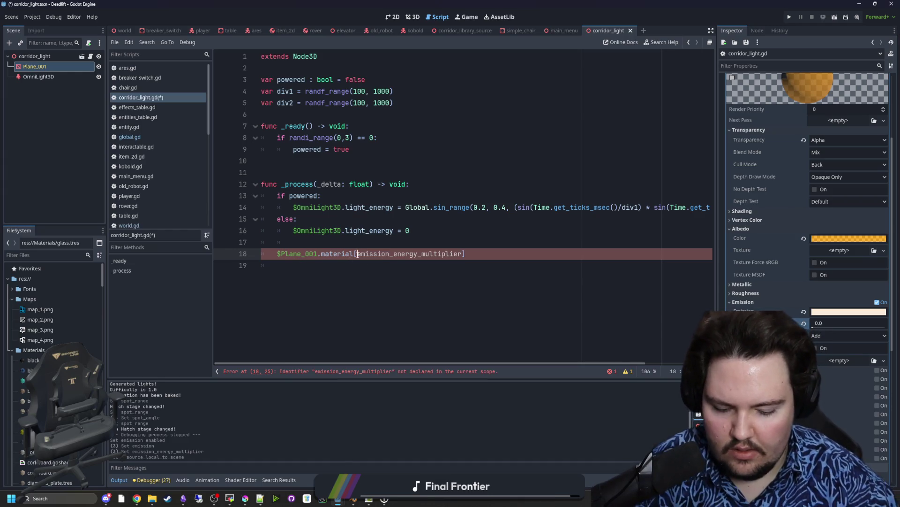
- Make line 18 set Plane_001's emission_energy_multiplier from $OmniLight3D.light_energy, dropping the trailing '= 0'
text(")
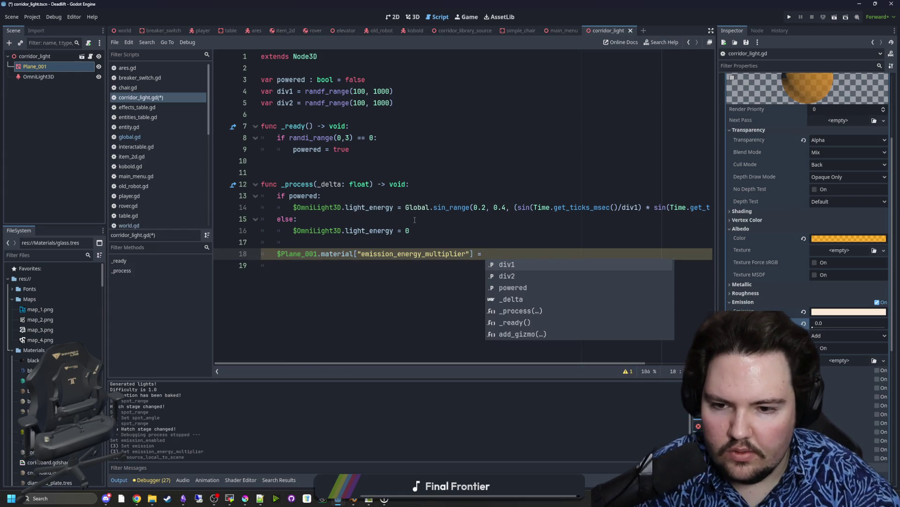
drag(410, 230, 306, 231)
key(ctrl+c)
click(554, 253)
key(ctrl+v)
click(483, 238)
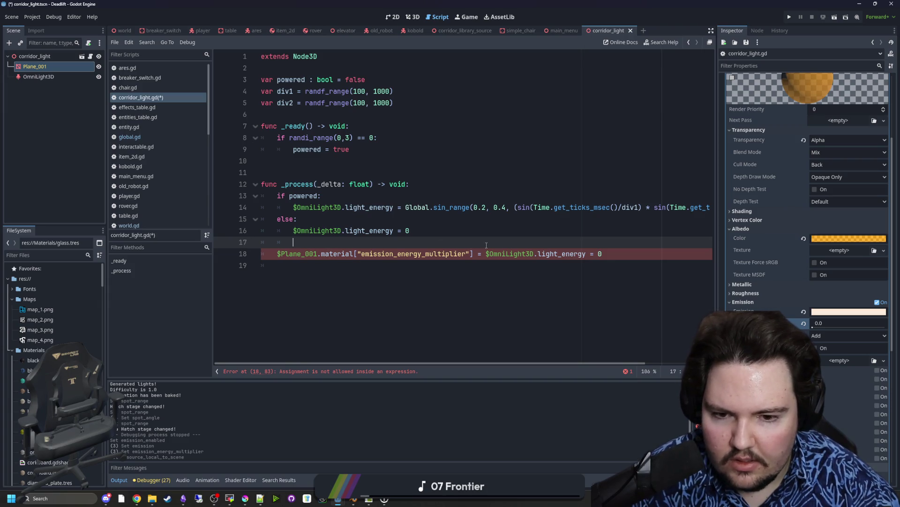
click(605, 253)
key(BackSpace)
key(BackSpace)
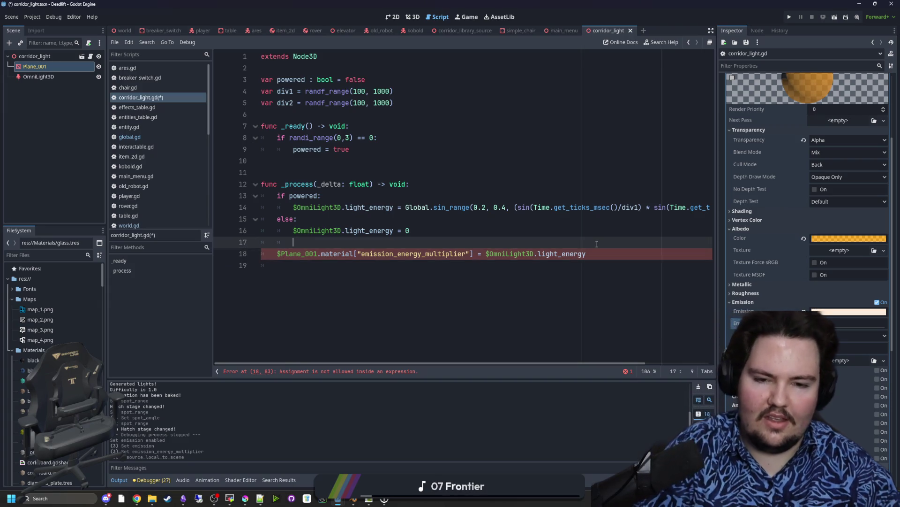
- Save corridor_light.gd, trim the trailing empty line, and switch to the 3D view
click(441, 237)
key(ctrl+s)
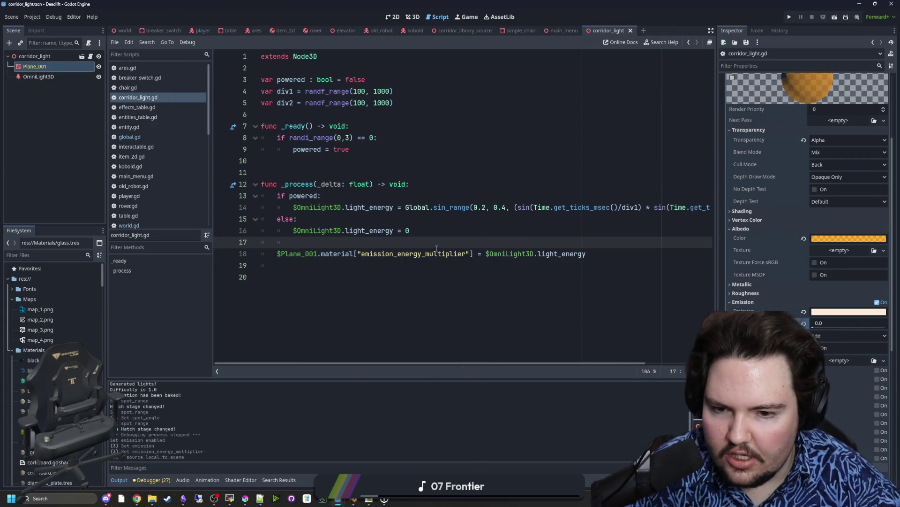
click(336, 268)
key(BackSpace)
key(BackSpace)
key(Up)
key(Up)
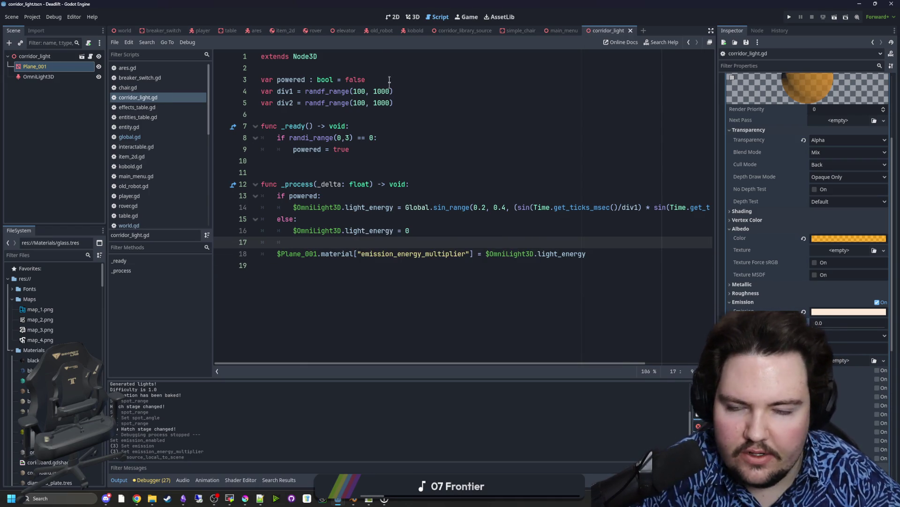
click(410, 17)
- Select WorldEnvironment in the world scene, widen the Inspector, expand Glow, and run the project
click(122, 31)
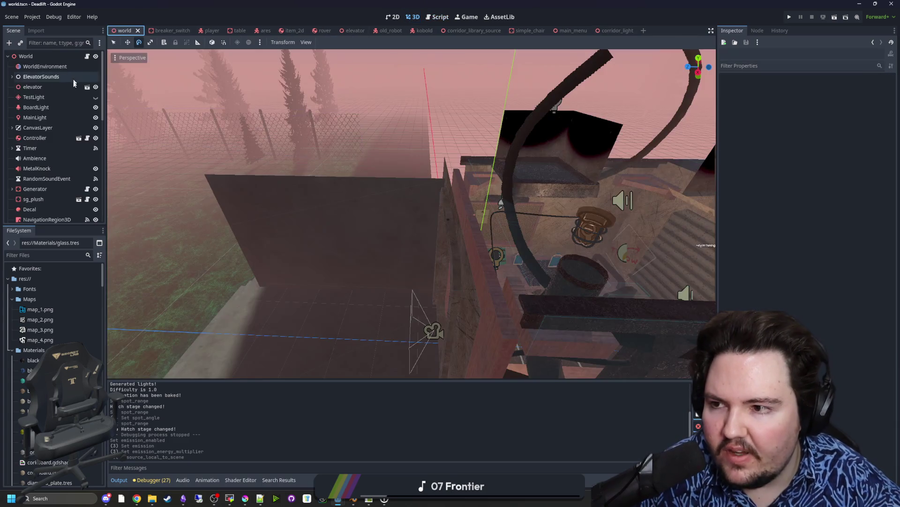
click(45, 66)
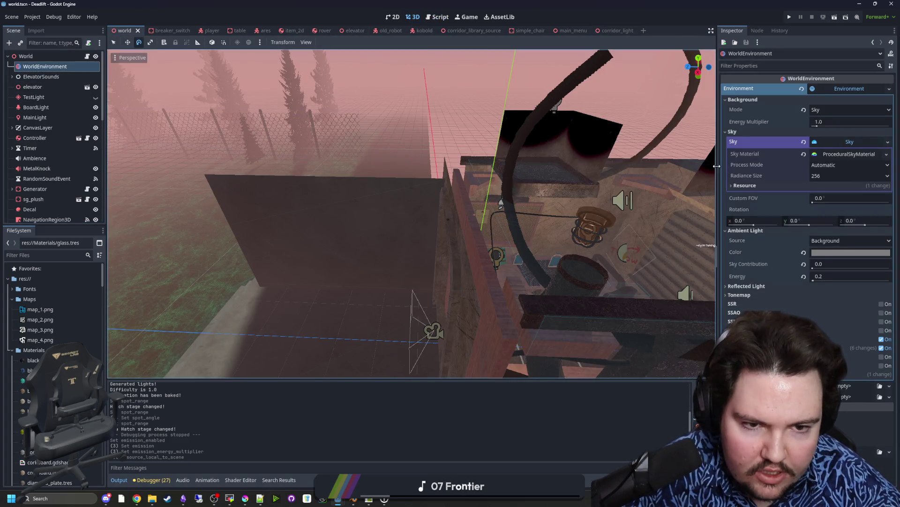
drag(717, 166, 484, 319)
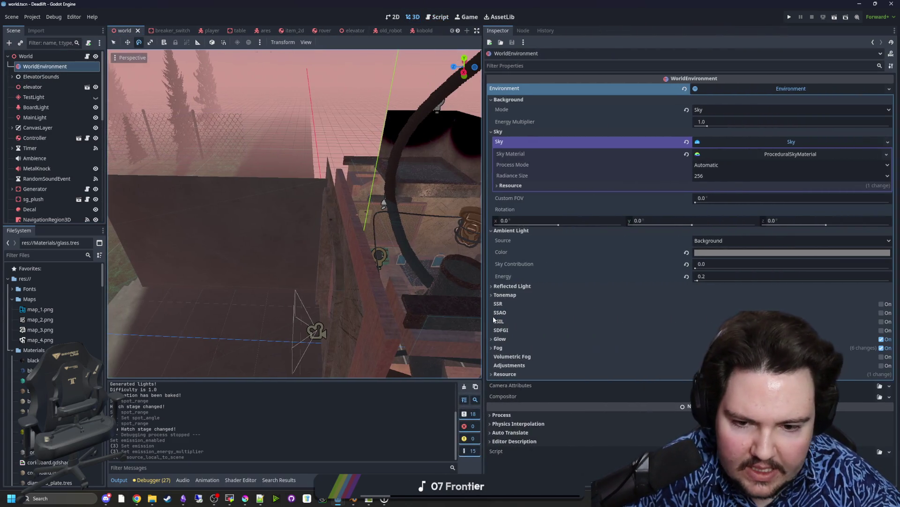
click(508, 339)
scroll(571, 347, down, 3)
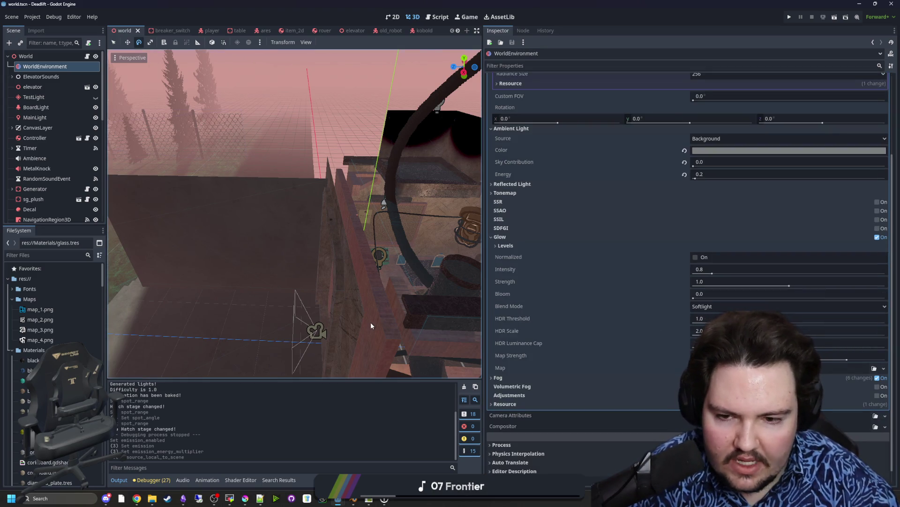
click(791, 17)
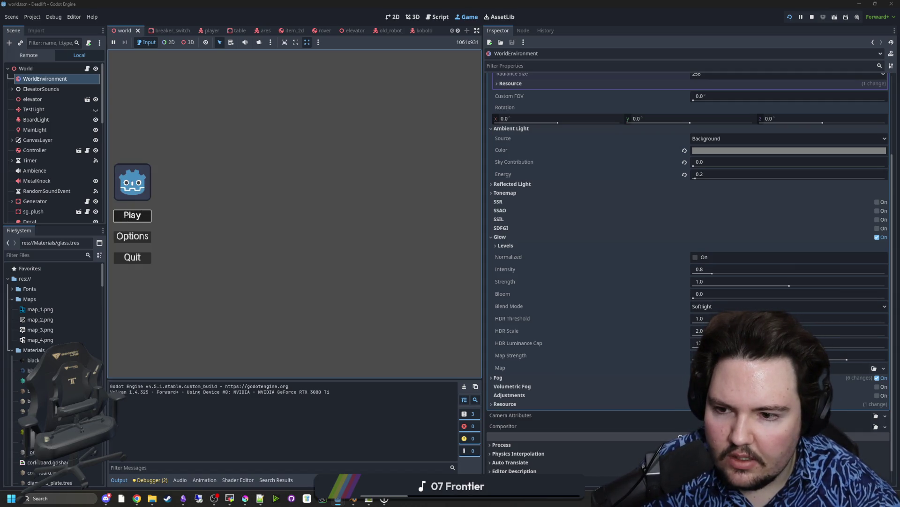
- Start the game, walk forward, pause, and set the Glow Bloom to 0.1
click(133, 215)
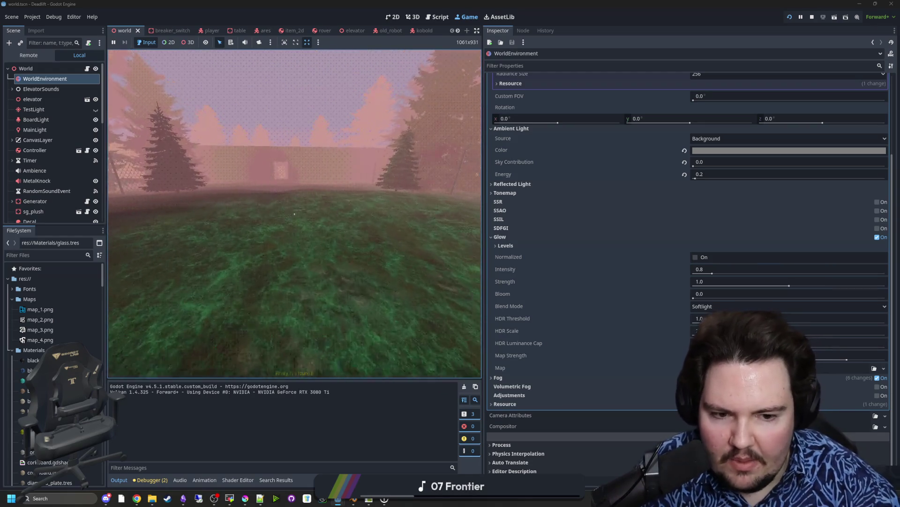
key(w)
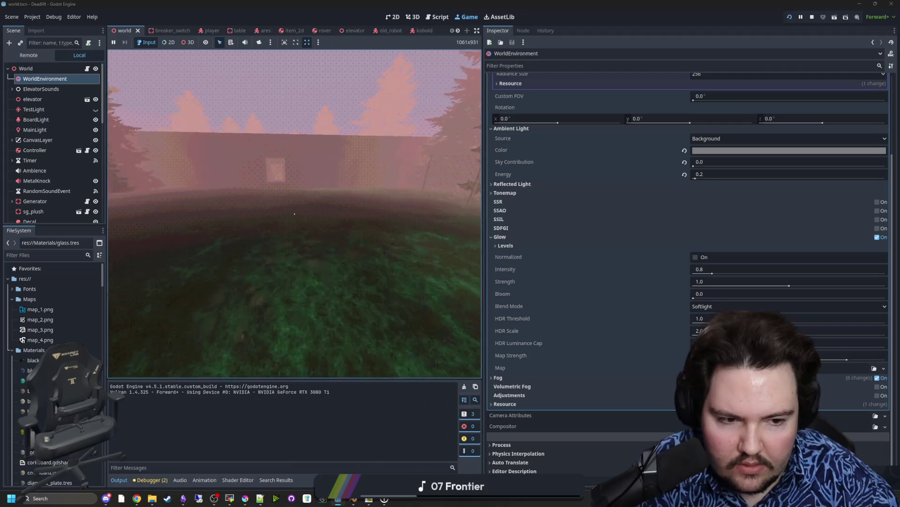
key(Escape)
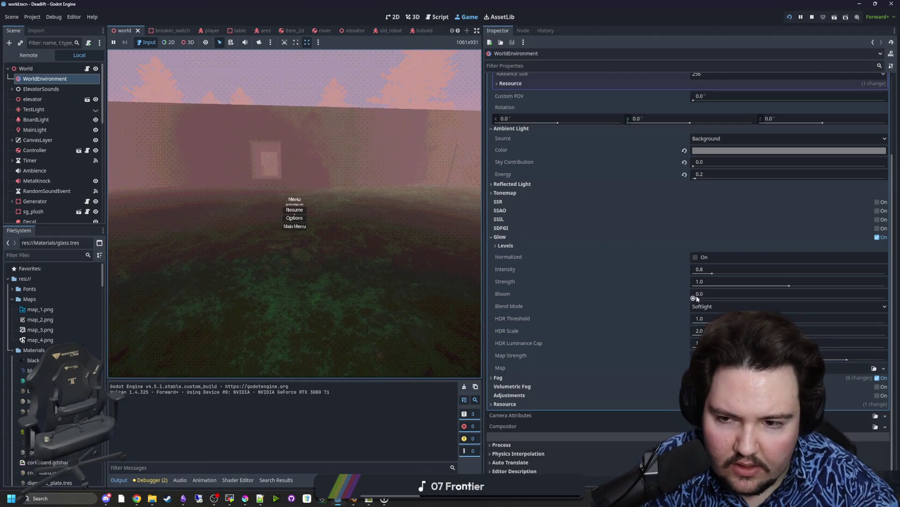
mouse_move(694, 298)
mouse_down()
mouse_move(721, 298)
mouse_move(696, 300)
mouse_up()
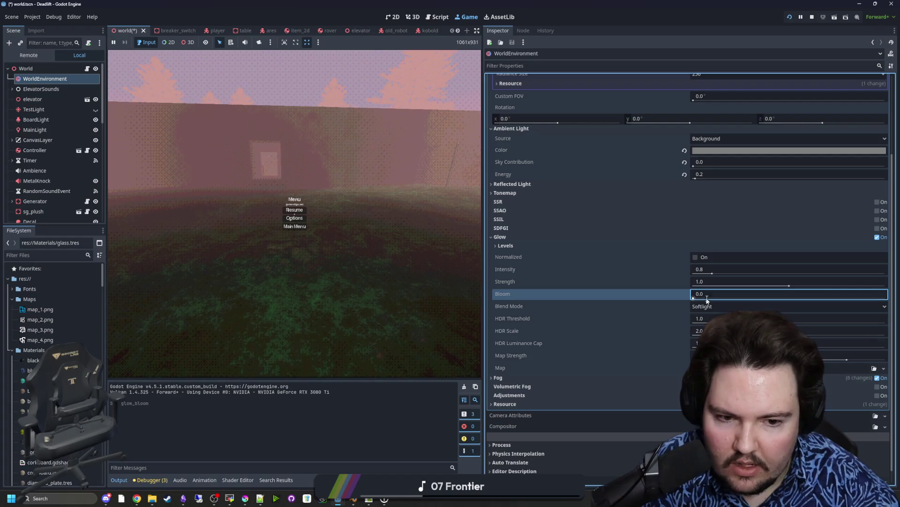
text(0.1)
key(Return)
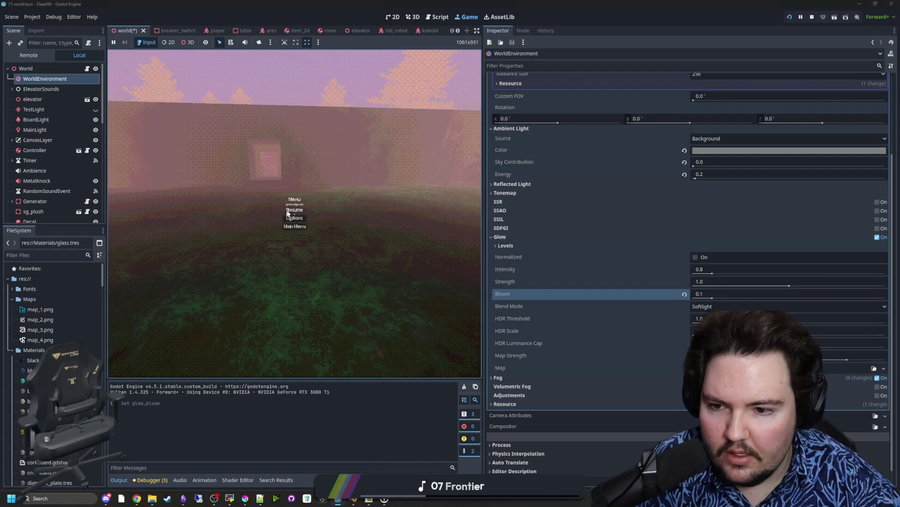
- Resume and walk through the doorway to the elevator panel until the debugger breaks
click(294, 210)
key(w)
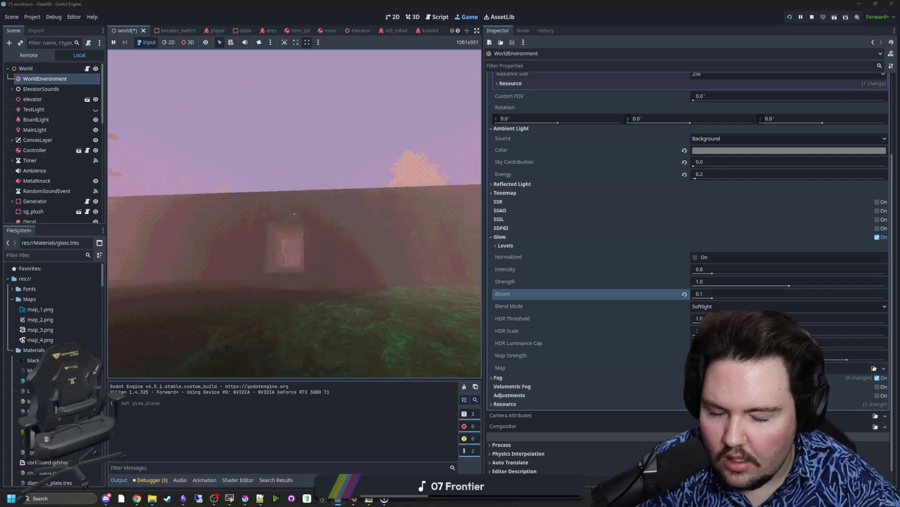
key(w)
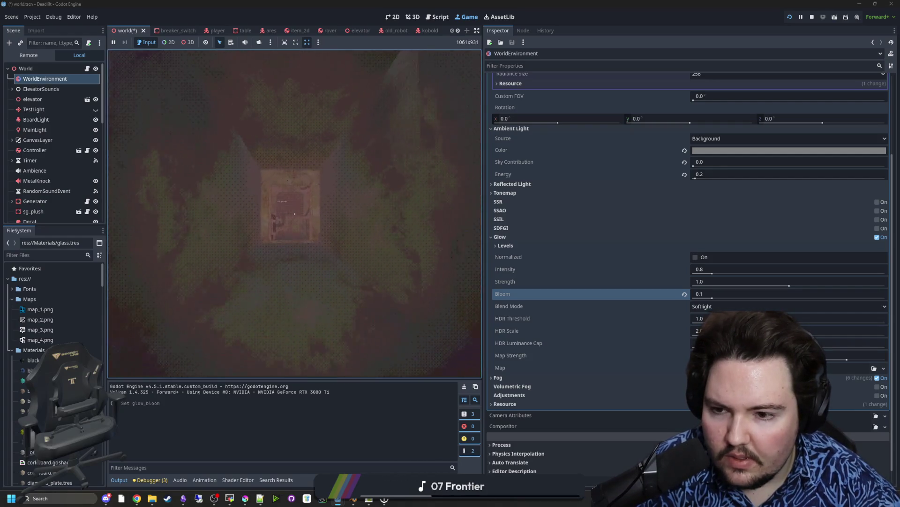
key(w)
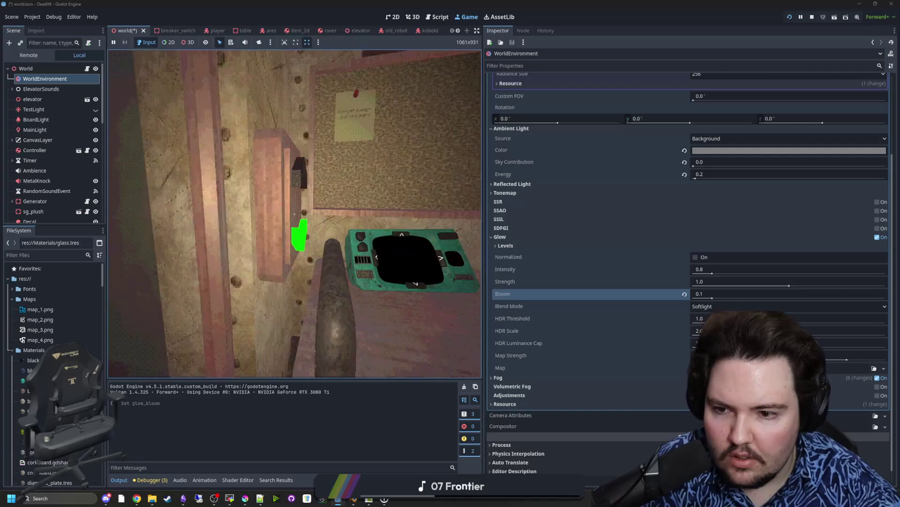
key(w)
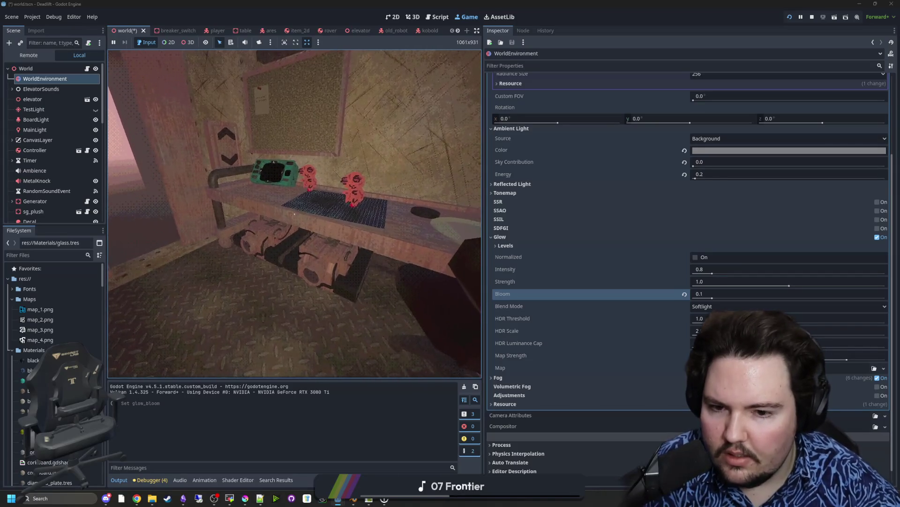
key(Escape)
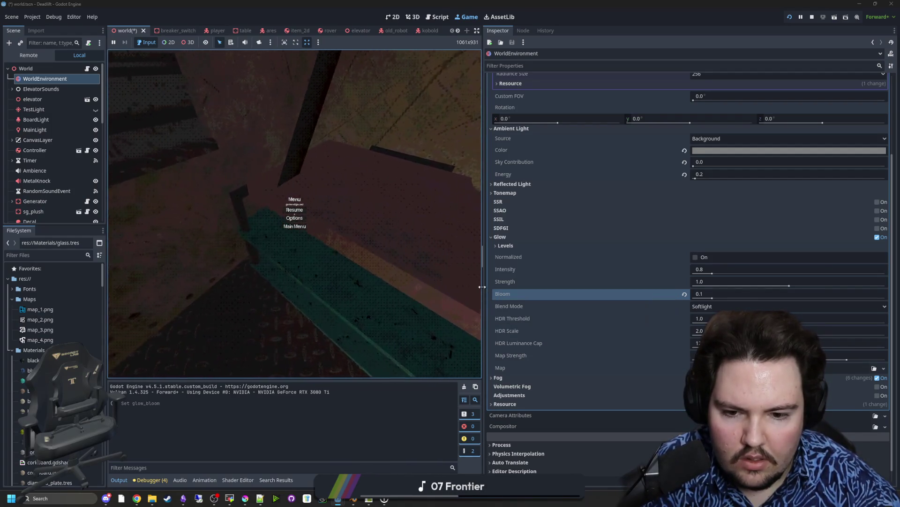
drag(484, 288, 669, 281)
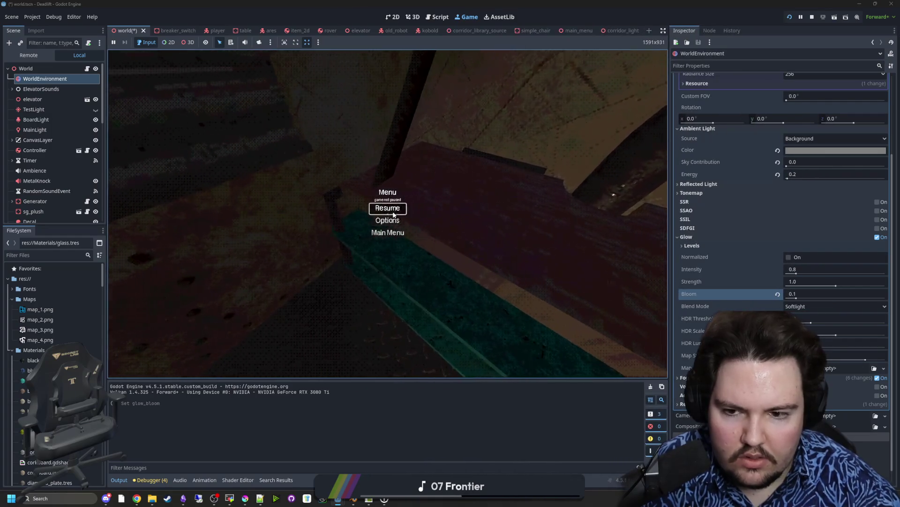
click(387, 208)
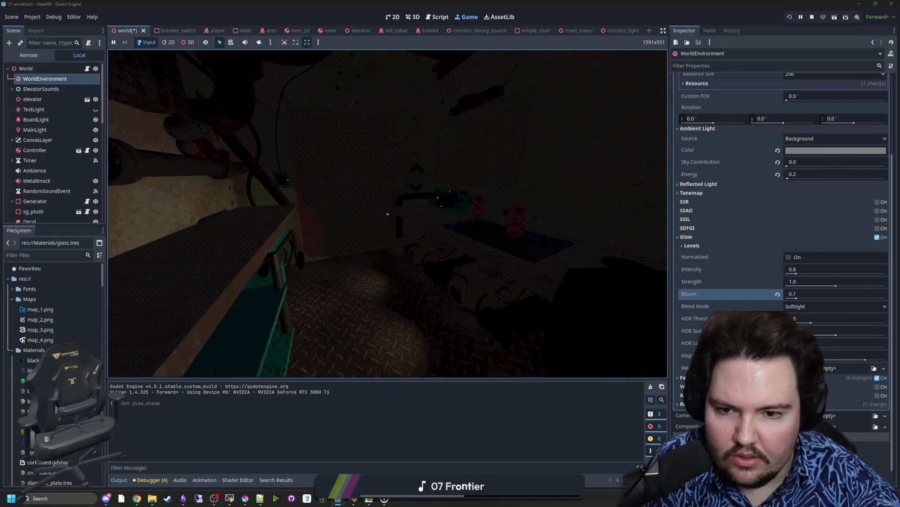
mouse_move(387, 214)
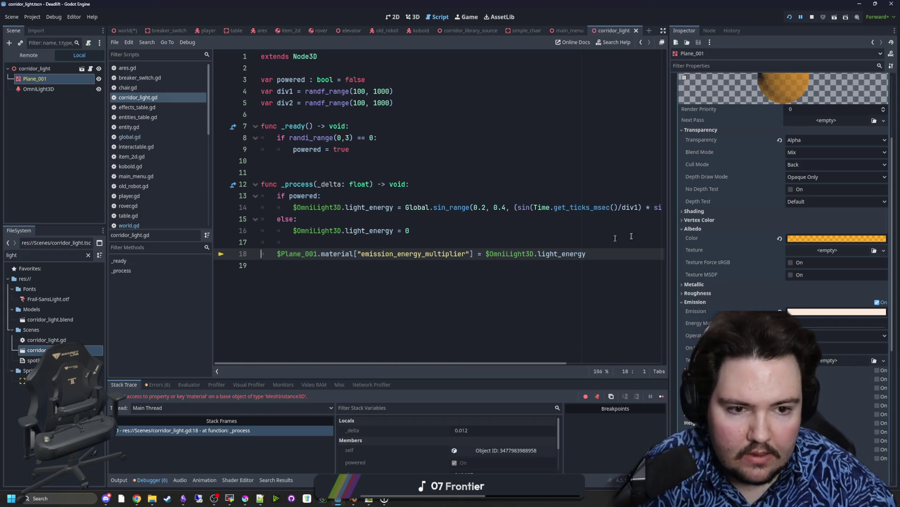
- Change line 18 to use get_surface_override_material and save the script
scroll(712, 204, up, 3)
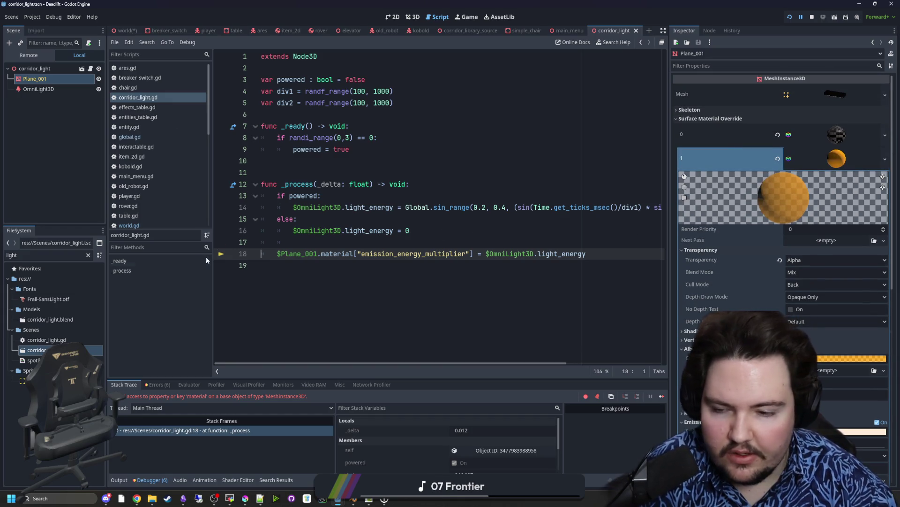
drag(353, 254, 325, 254)
text(g)
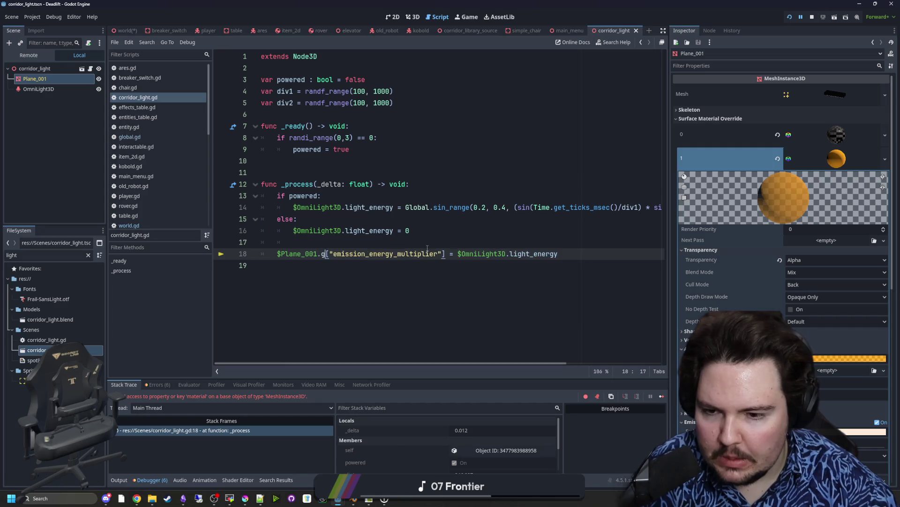
text(et_surfac)
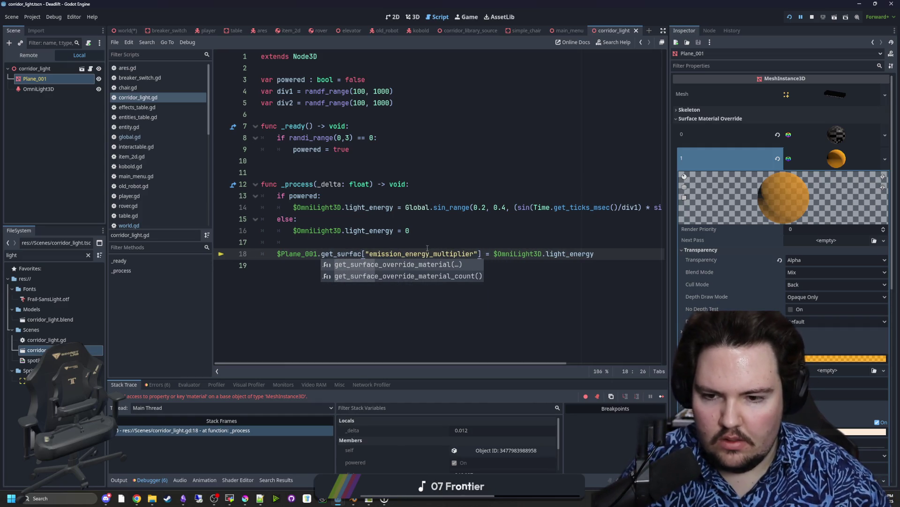
key(Return)
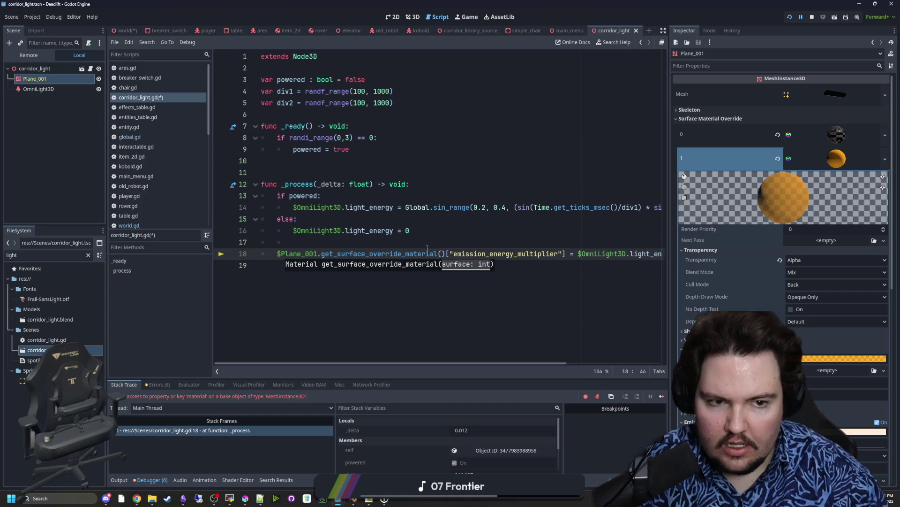
text(1)
click(428, 248)
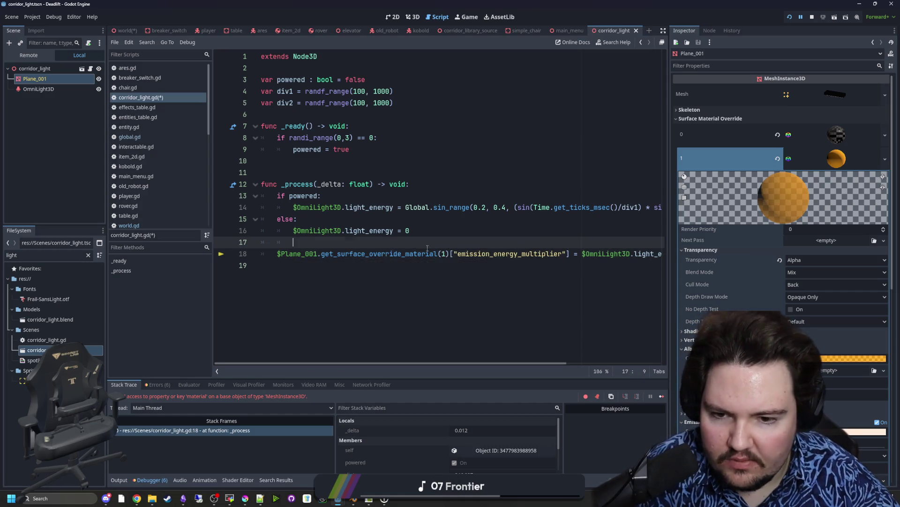
key(ctrl+s)
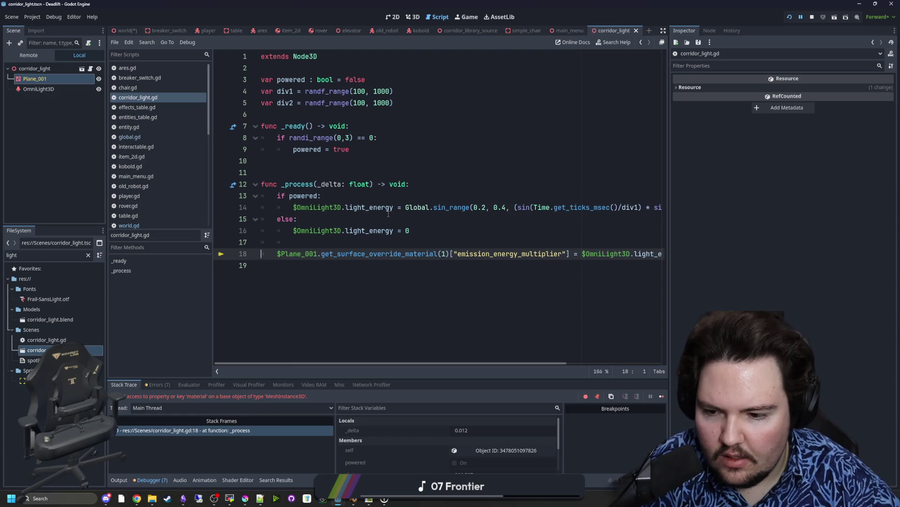
- Resume past the debugger break and relaunch the game from scratch
click(389, 214)
key(super)
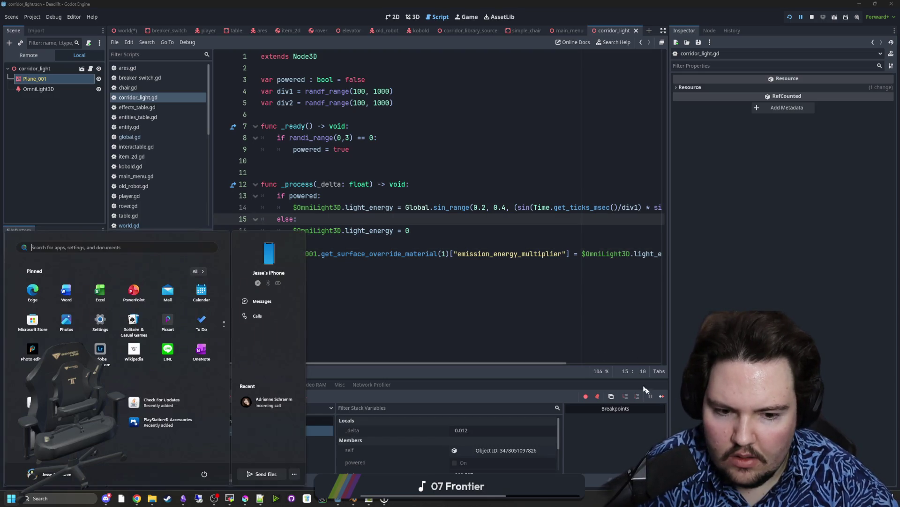
key(super)
key(F12)
click(397, 232)
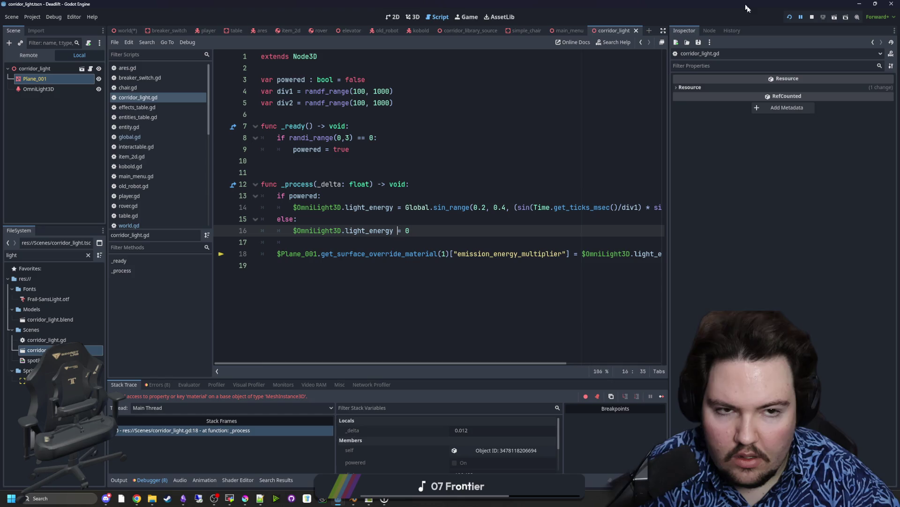
click(790, 17)
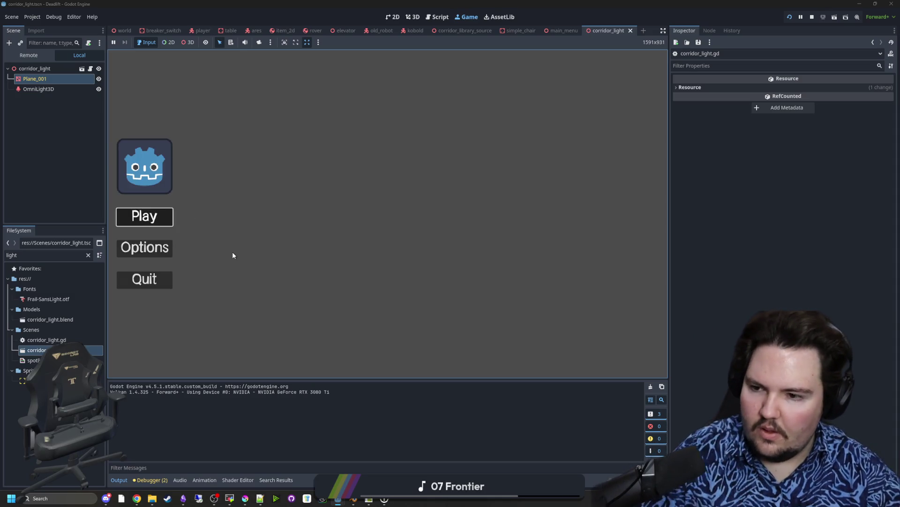
- Start a new game, pause in the elevator room, and return to the world scene
key(Return)
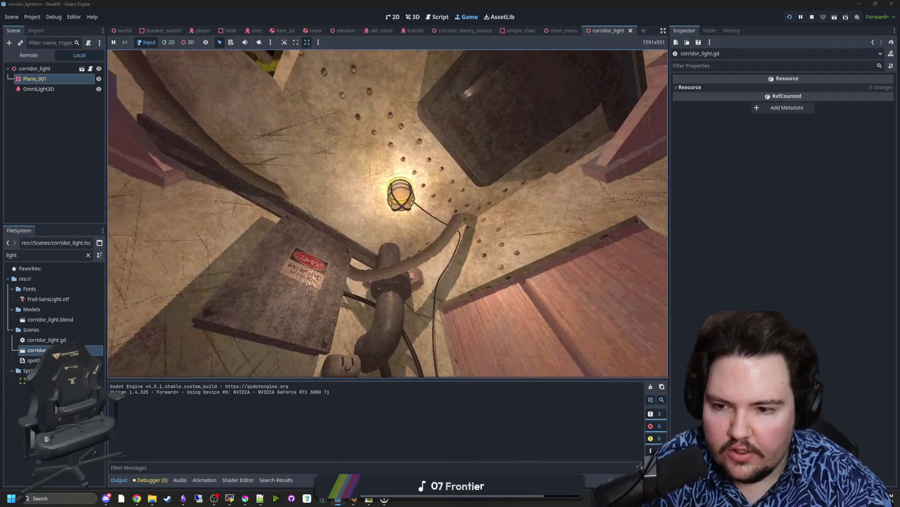
key(Escape)
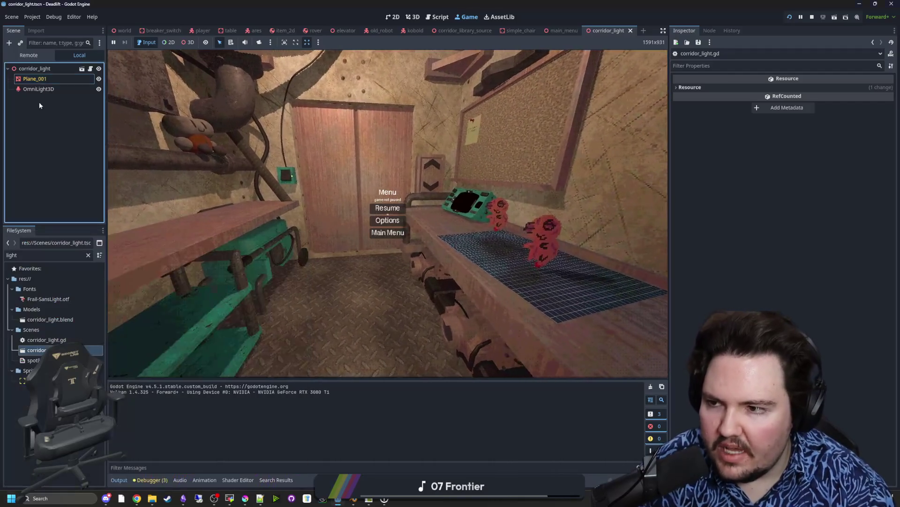
click(121, 31)
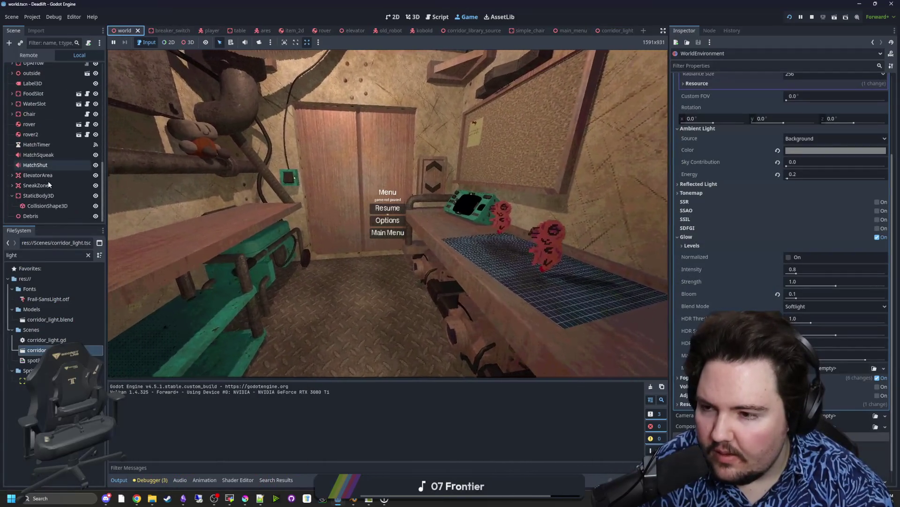
- Walk around the elevator room, pause, and push the glow HDR Threshold to its maximum
click(388, 207)
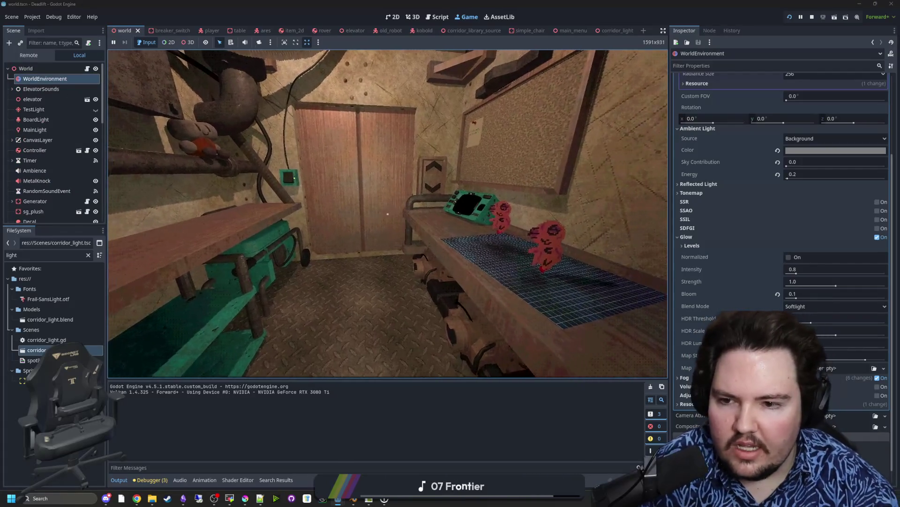
key(w)
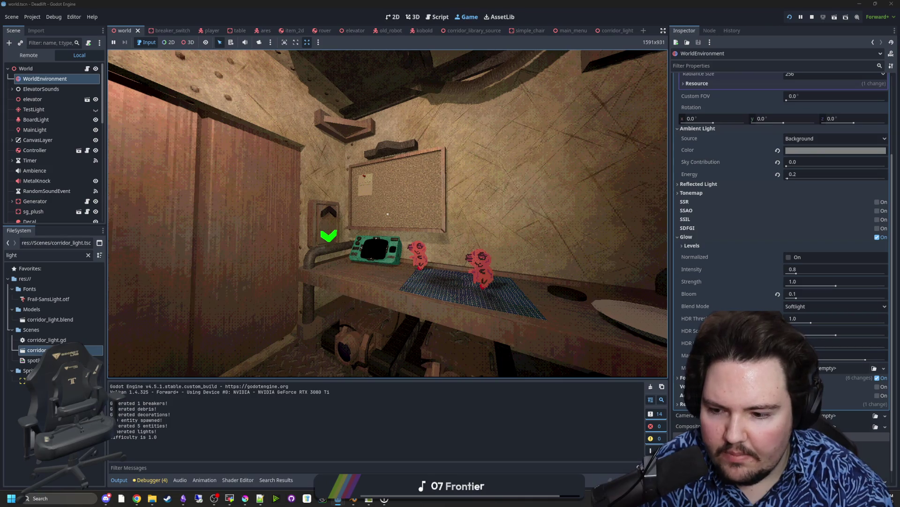
key(w)
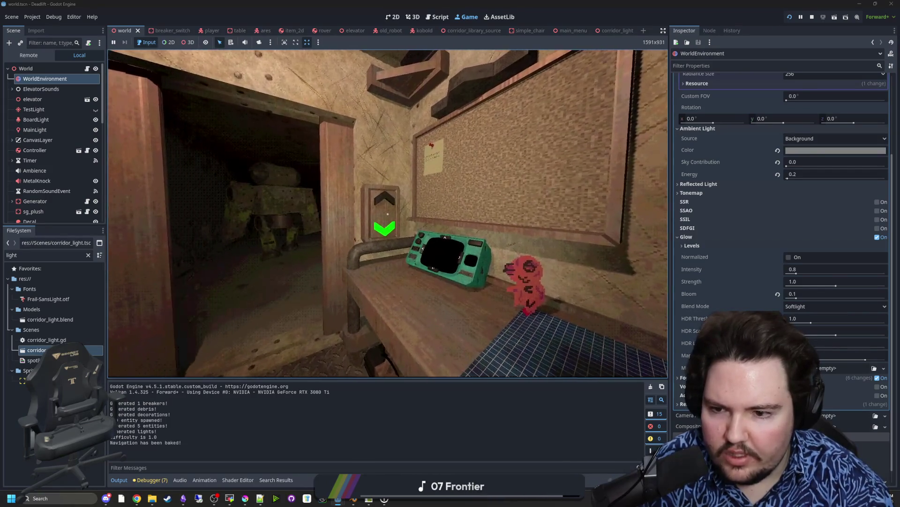
key(d)
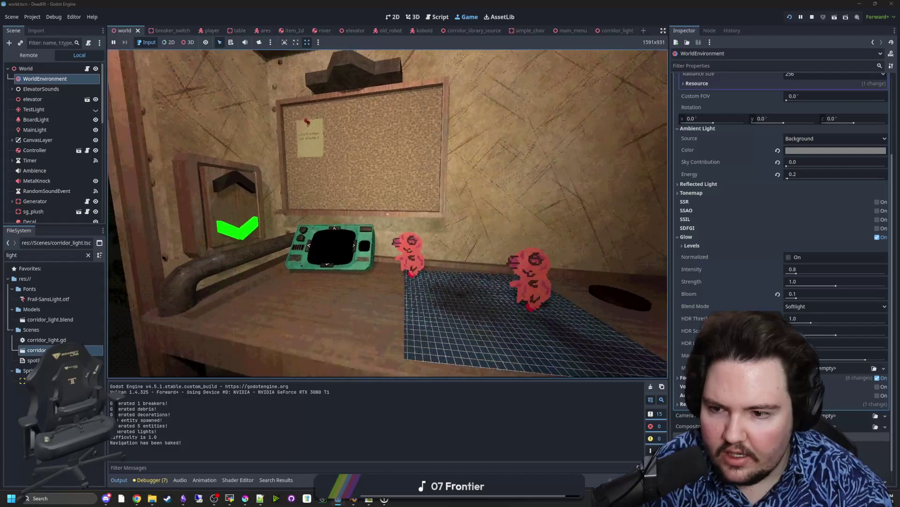
key(s)
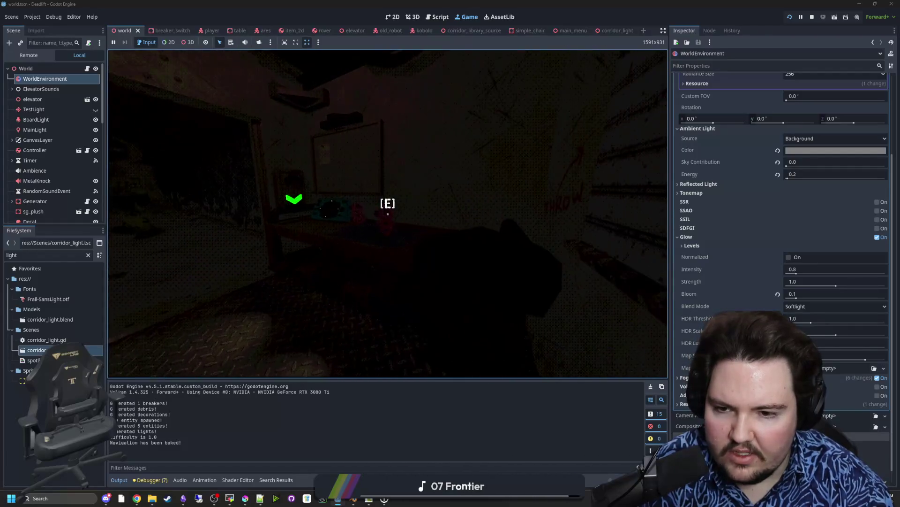
key(Escape)
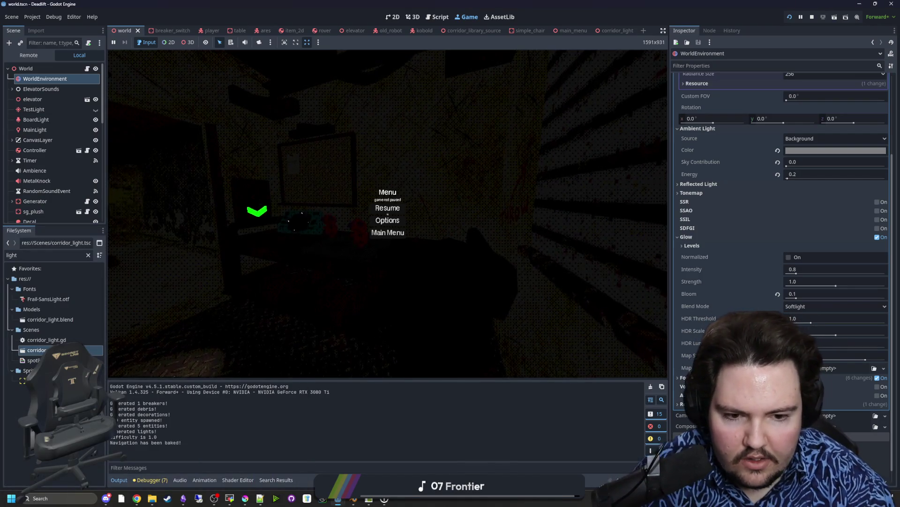
drag(811, 323, 828, 321)
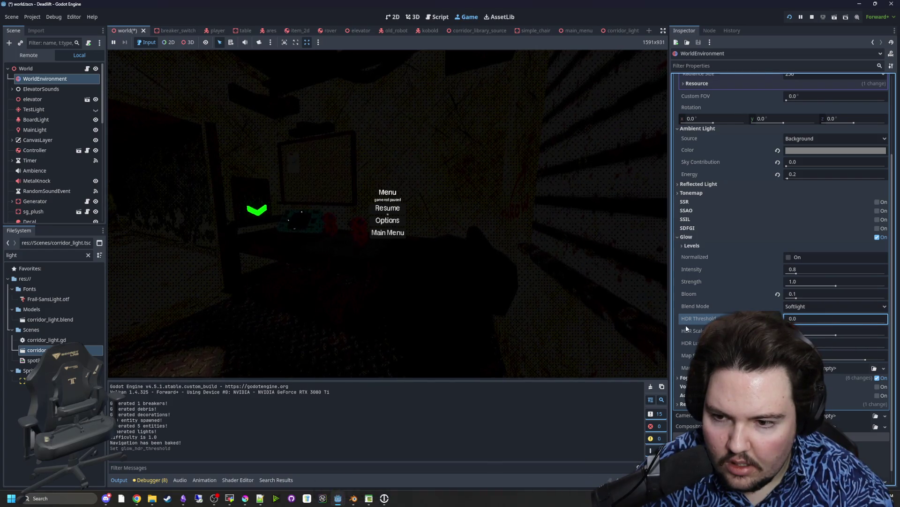
drag(797, 319, 886, 323)
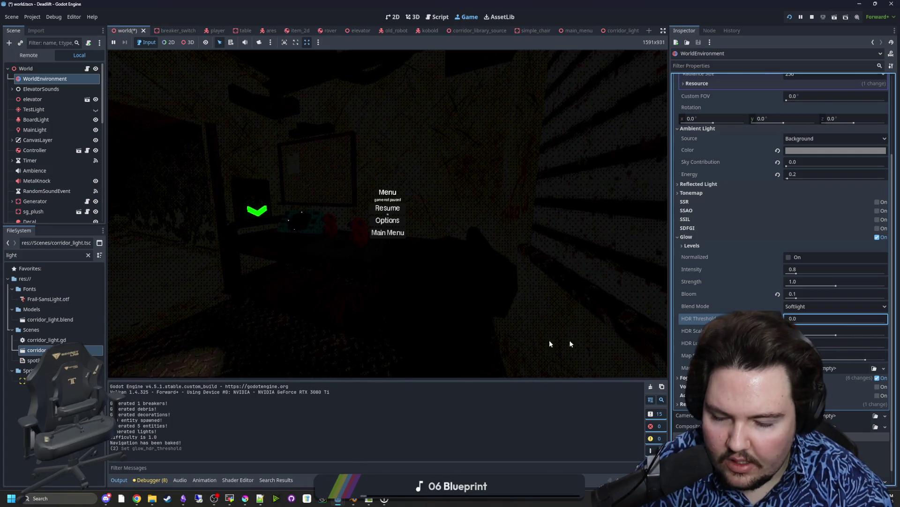
click(503, 392)
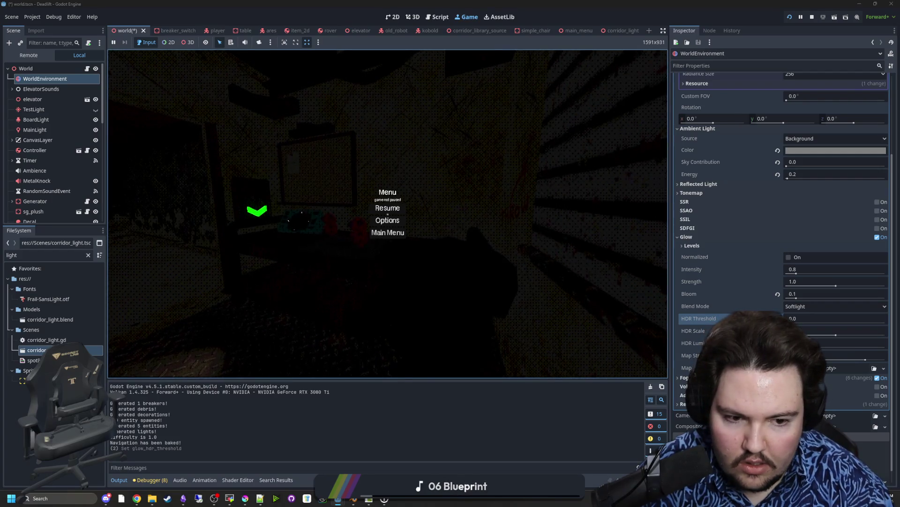
- Try Screen, Softlight, Replace and Mix glow blend modes, settle on Additive, then descend the elevator
click(808, 308)
click(802, 330)
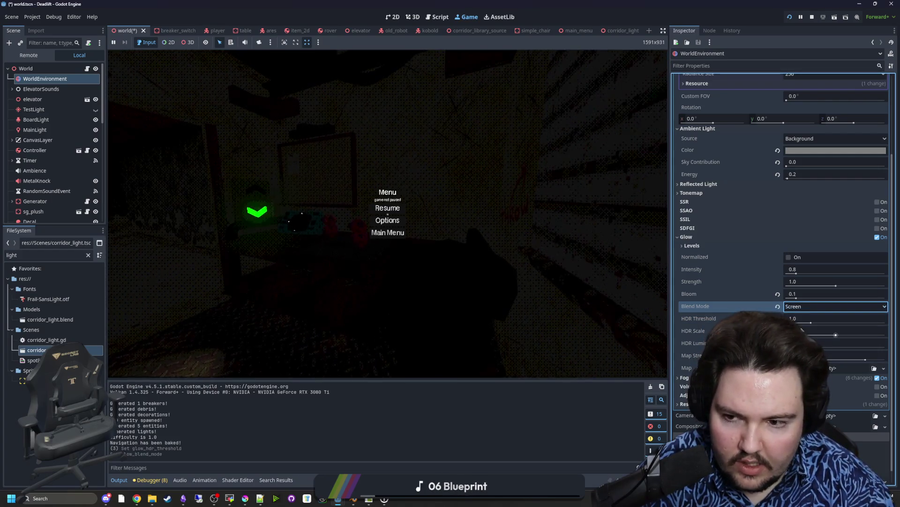
click(804, 310)
click(809, 318)
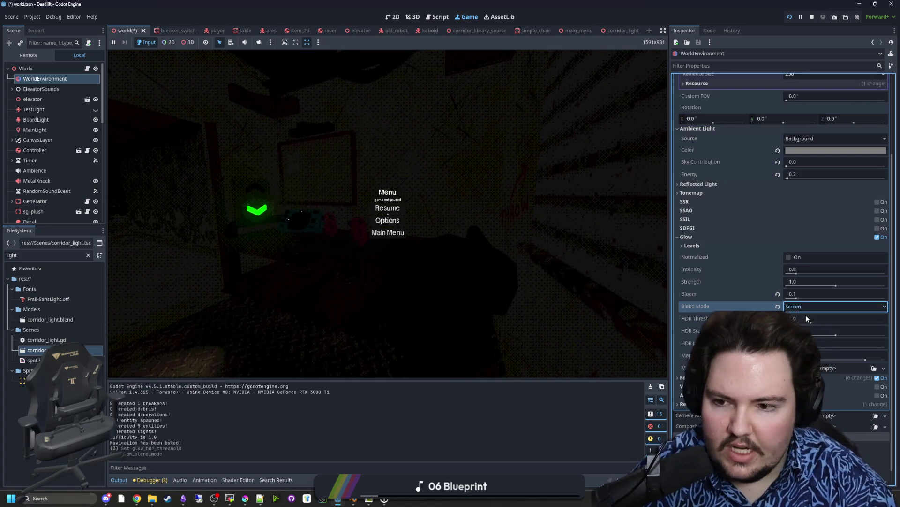
click(812, 307)
click(804, 337)
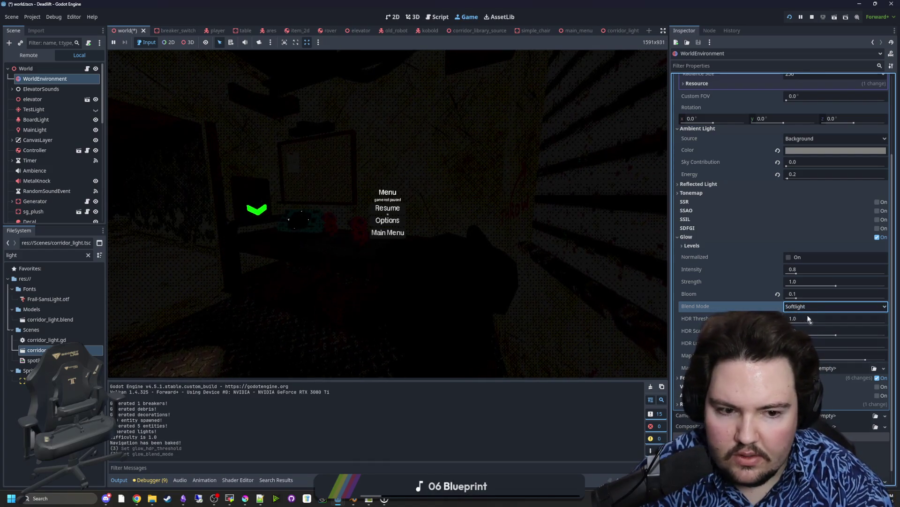
click(810, 307)
click(805, 347)
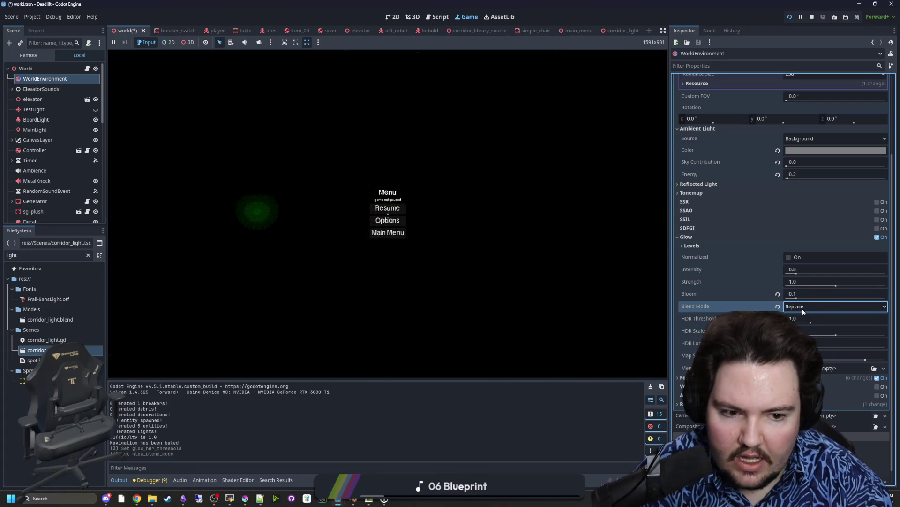
click(803, 308)
click(805, 356)
click(802, 307)
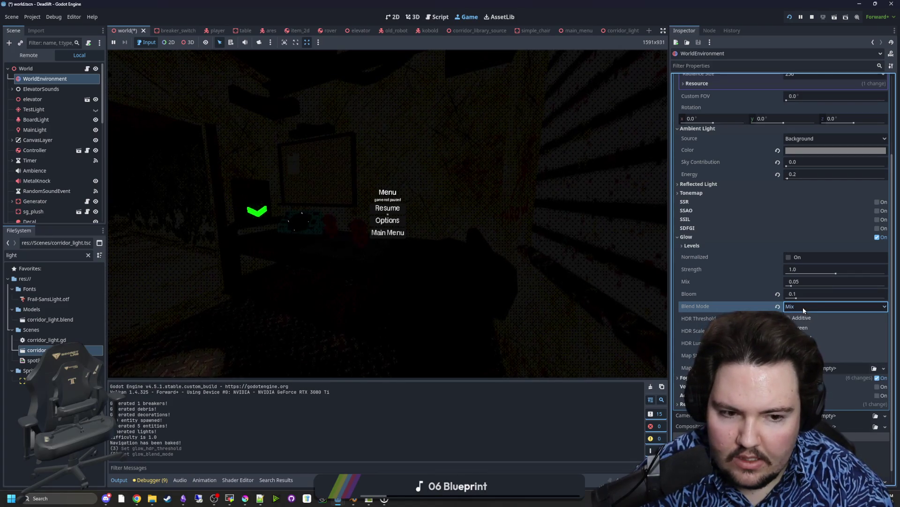
click(804, 317)
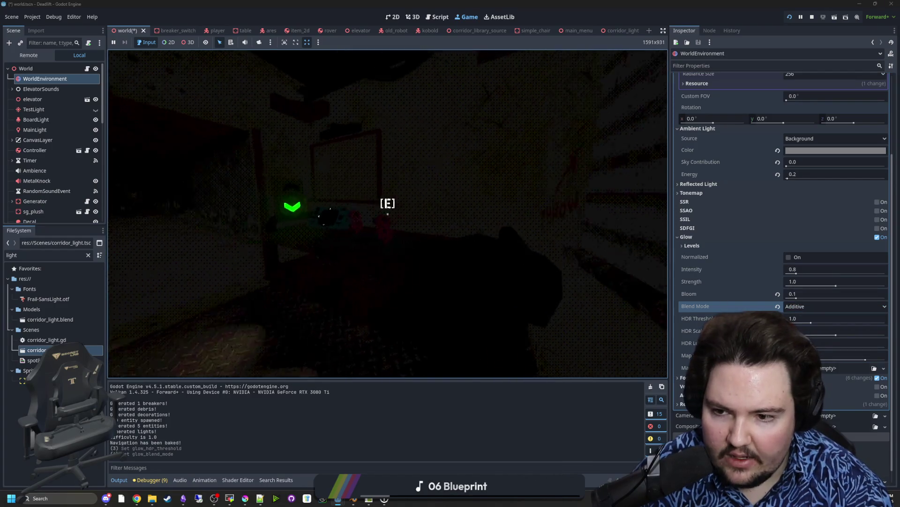
key(w)
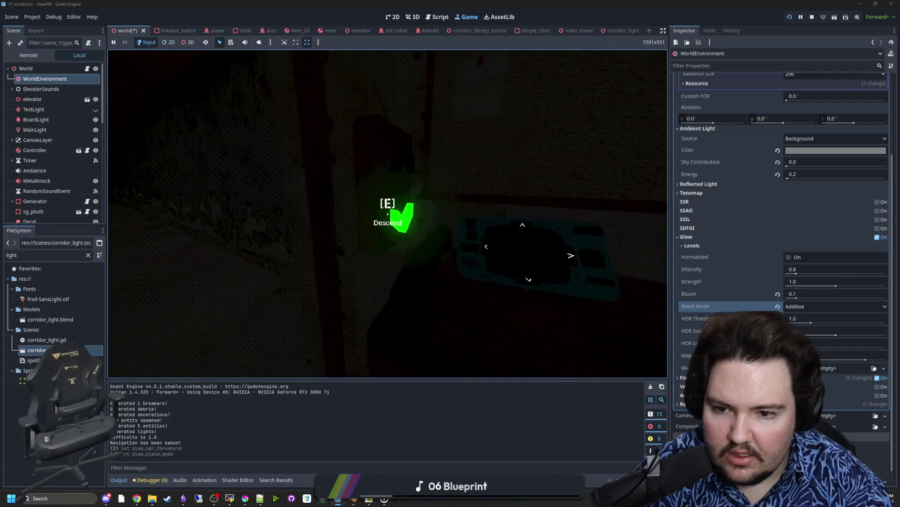
key(e)
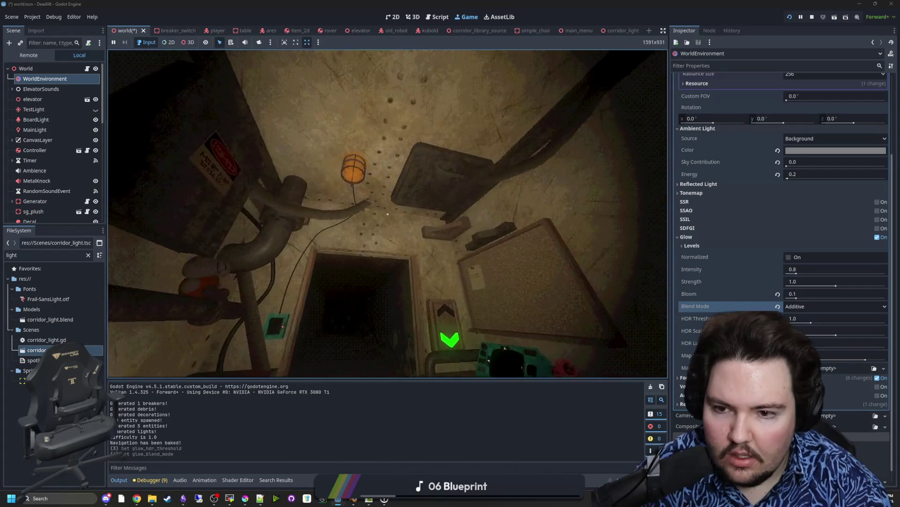
- Set glow Bloom to 0.05, then pick up and put down the pizza in-game
key(Escape)
key(super)
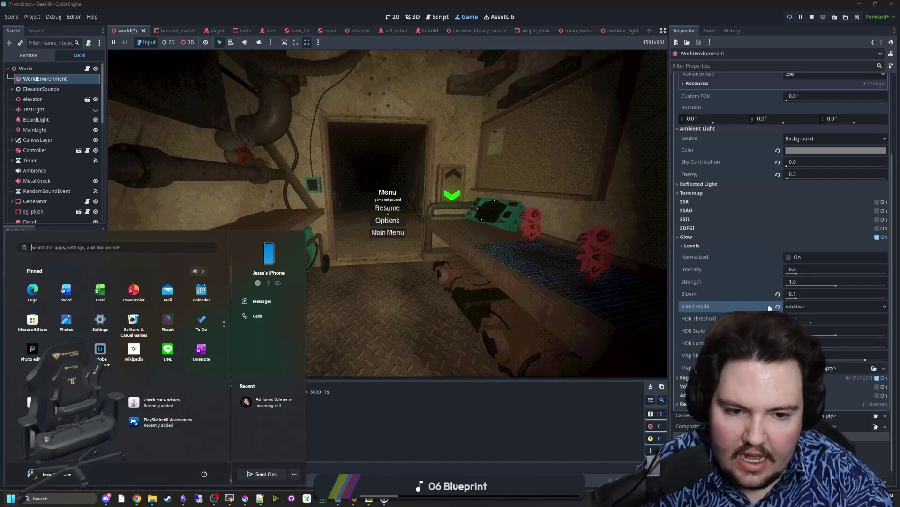
click(793, 294)
text(0.05)
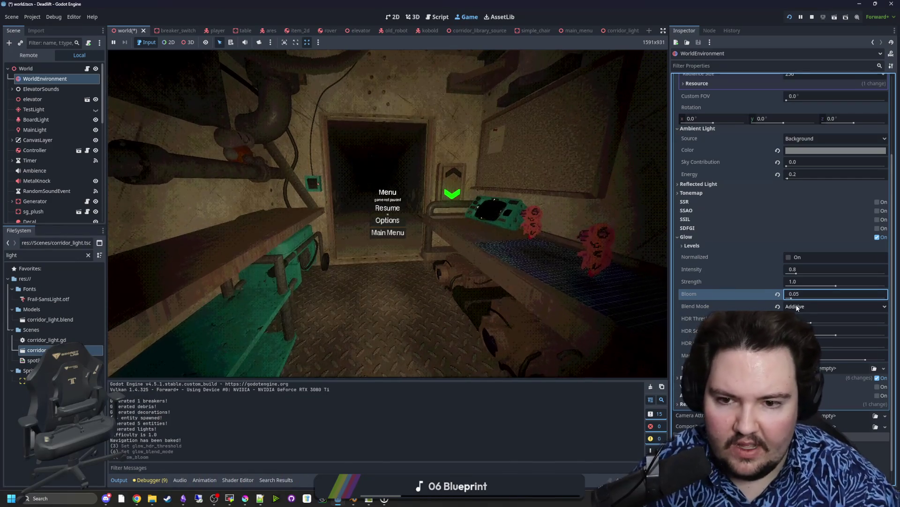
key(Return)
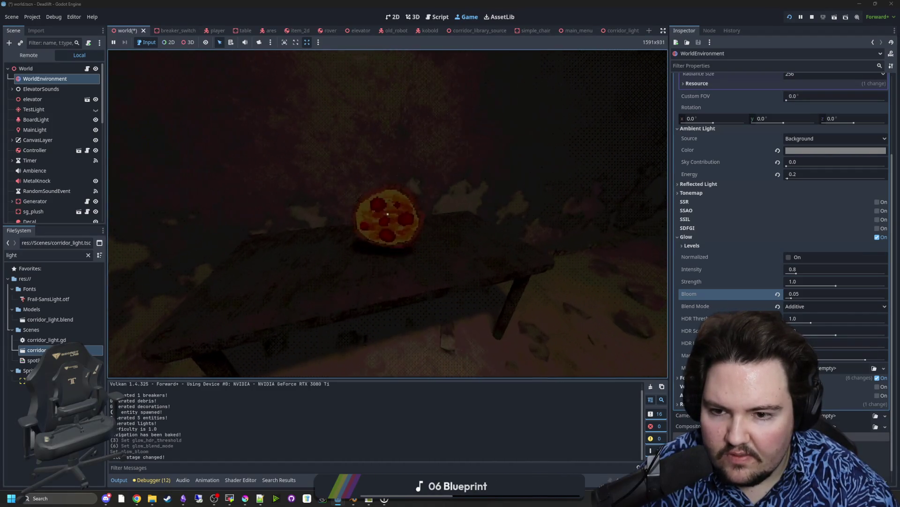
key(e)
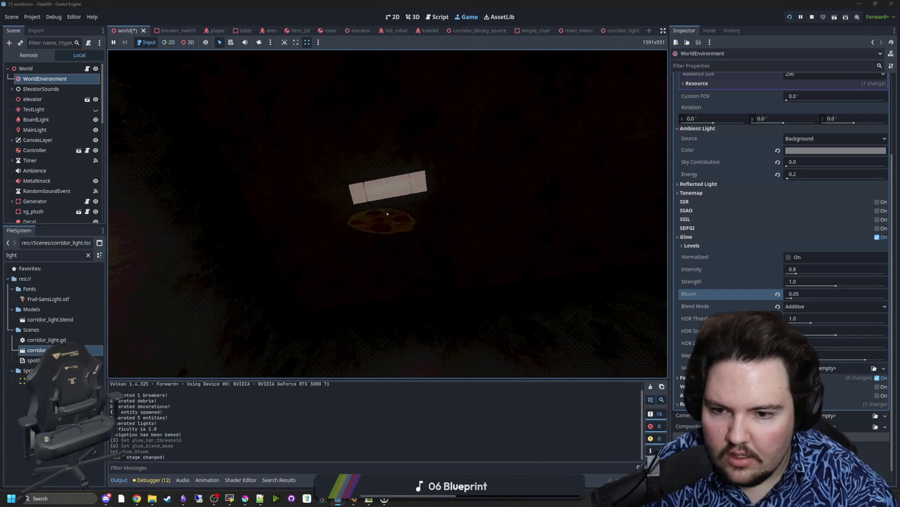
key(e)
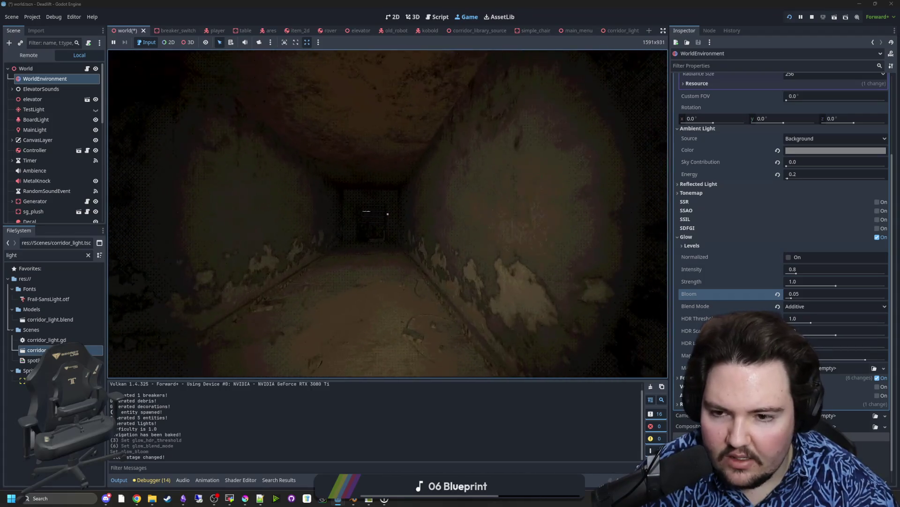
- Enter 0.1 as the glow Bloom and resume the game to walk under the hatch
key(super)
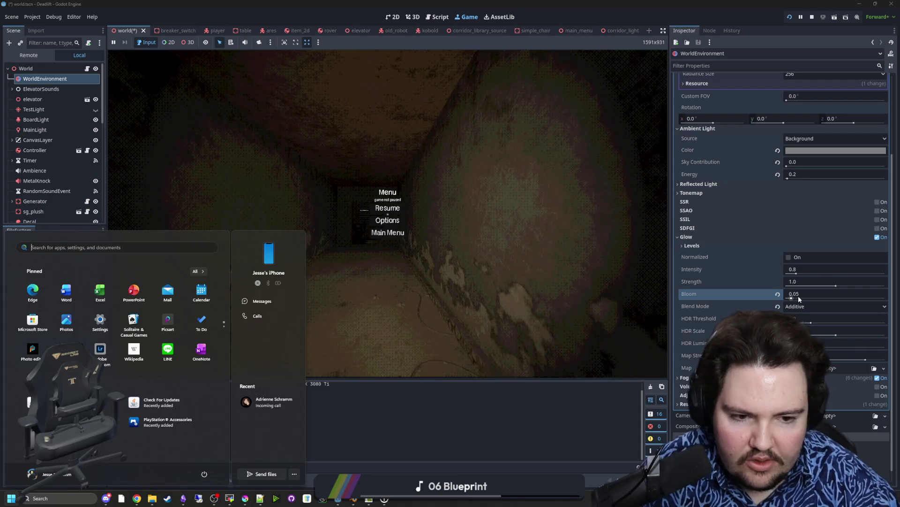
click(800, 295)
text(0.1)
key(Return)
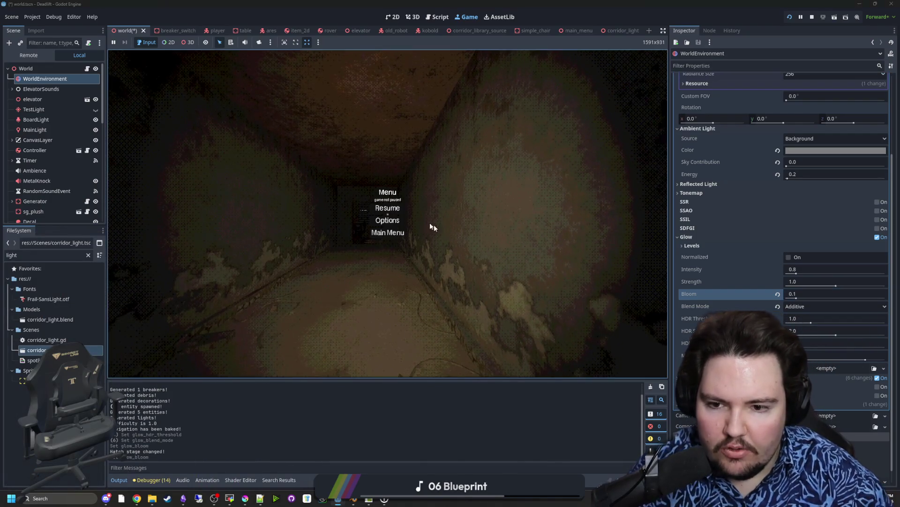
click(431, 227)
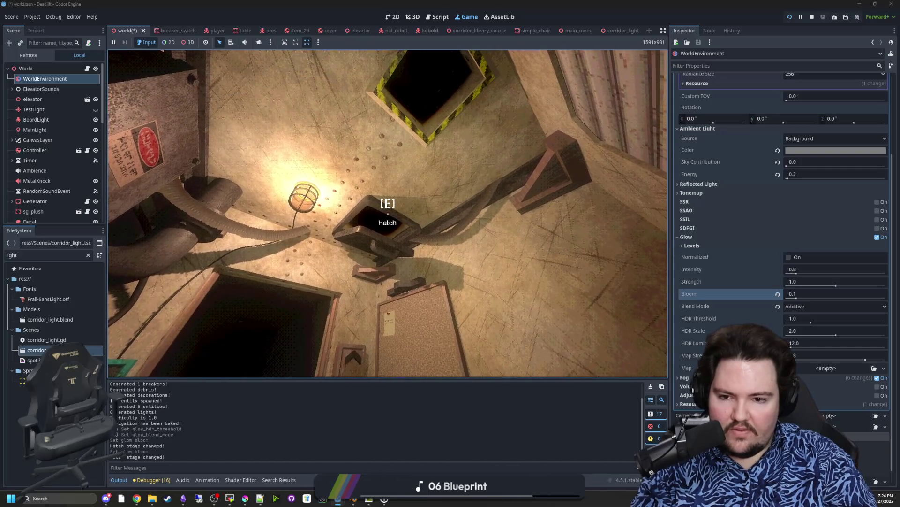
- Filter the FileSystem for 'hatch', then clear the filter to show all project files
key(super)
click(88, 261)
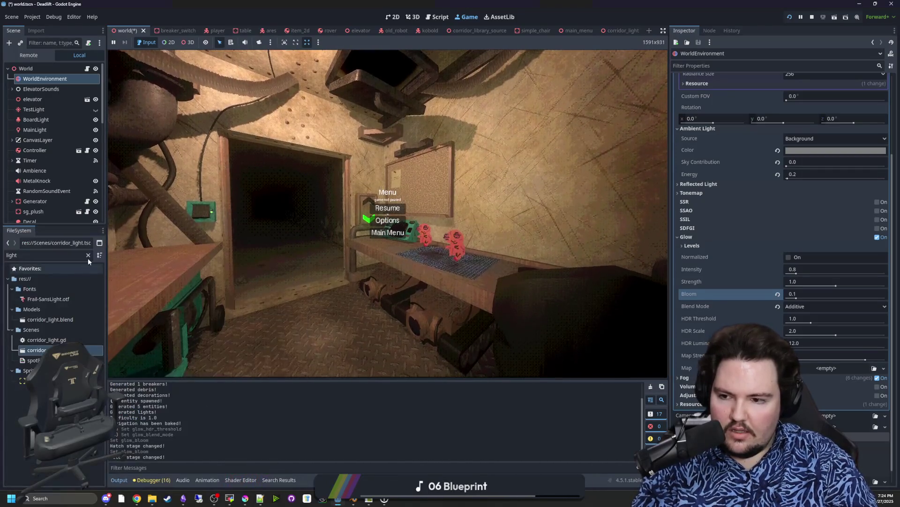
click(88, 255)
text(hatch)
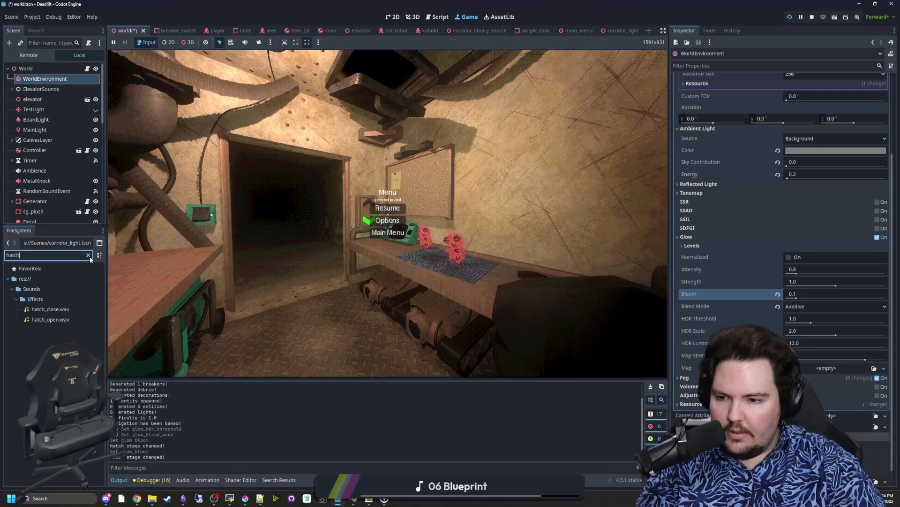
click(88, 254)
- Inspect the DownArrow, BoardLight and StaticBody3D nodes, then reselect WorldEnvironment
scroll(65, 190, down, 5)
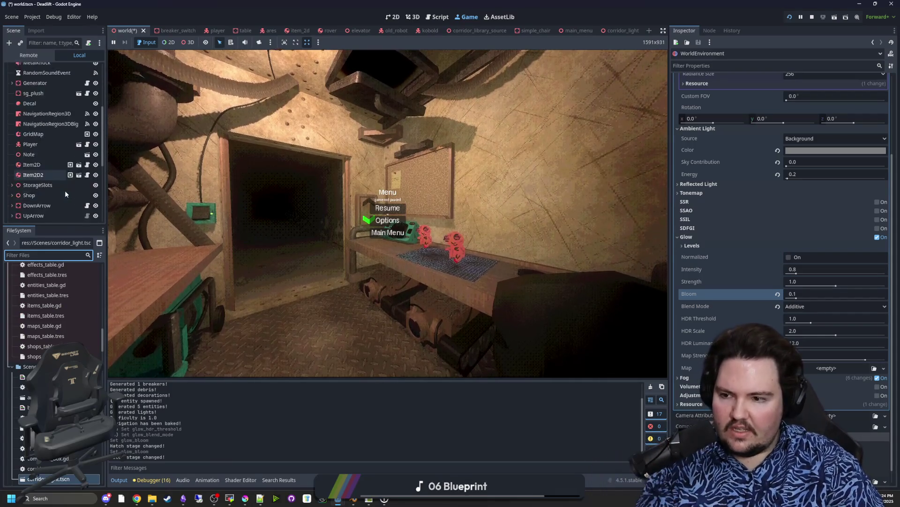
click(62, 189)
scroll(47, 154, up, 5)
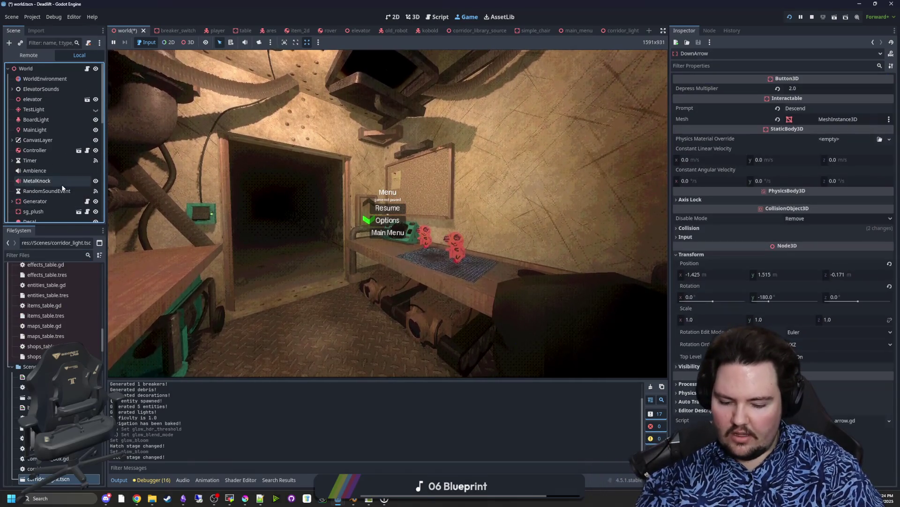
click(34, 119)
scroll(63, 184, down, 5)
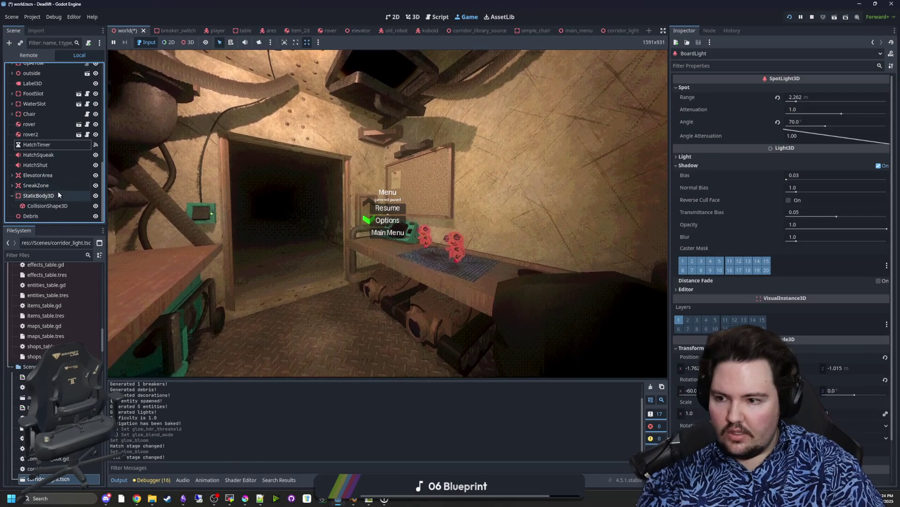
click(53, 167)
click(51, 196)
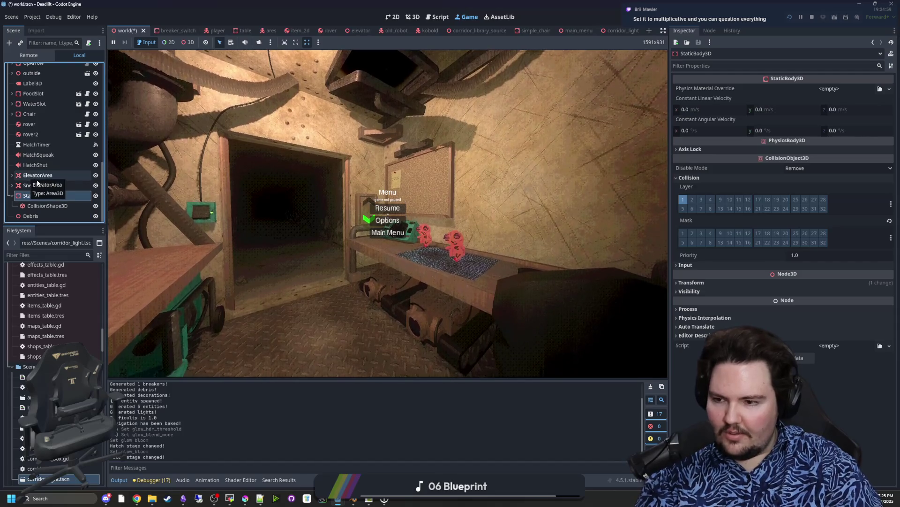
scroll(36, 179, up, 6)
click(44, 79)
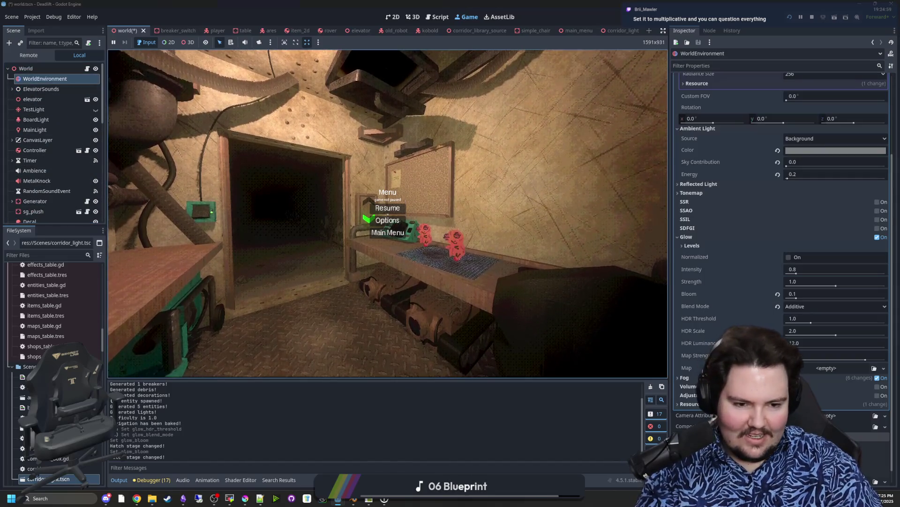
- Switch the glow Blend Mode to Mix, then to Replace, and free the mouse from the game
click(804, 306)
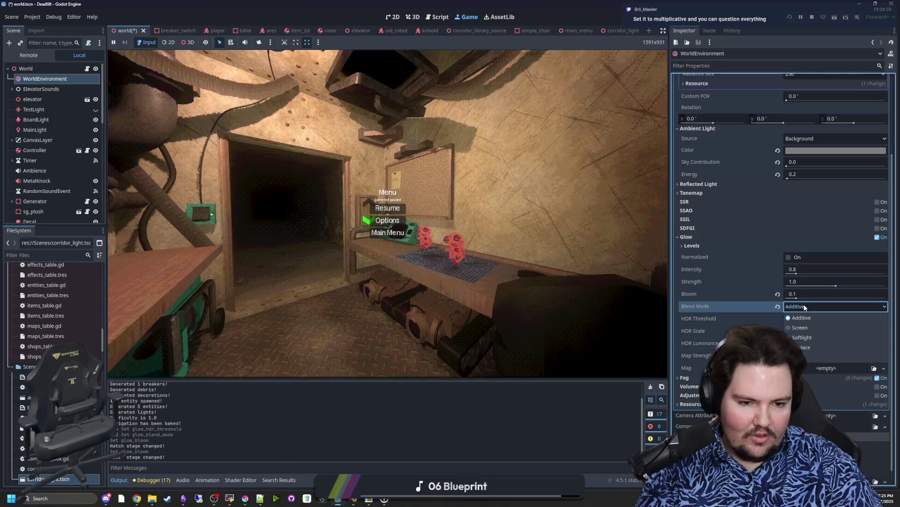
click(801, 355)
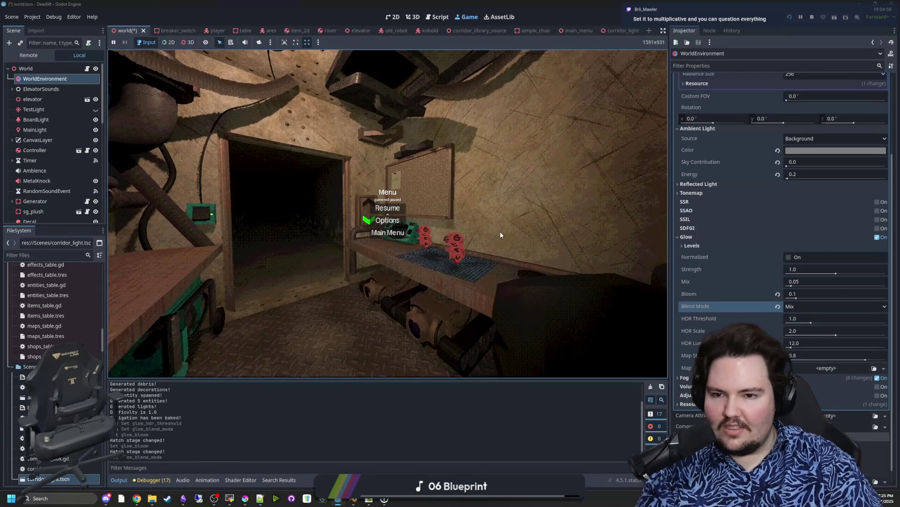
click(807, 306)
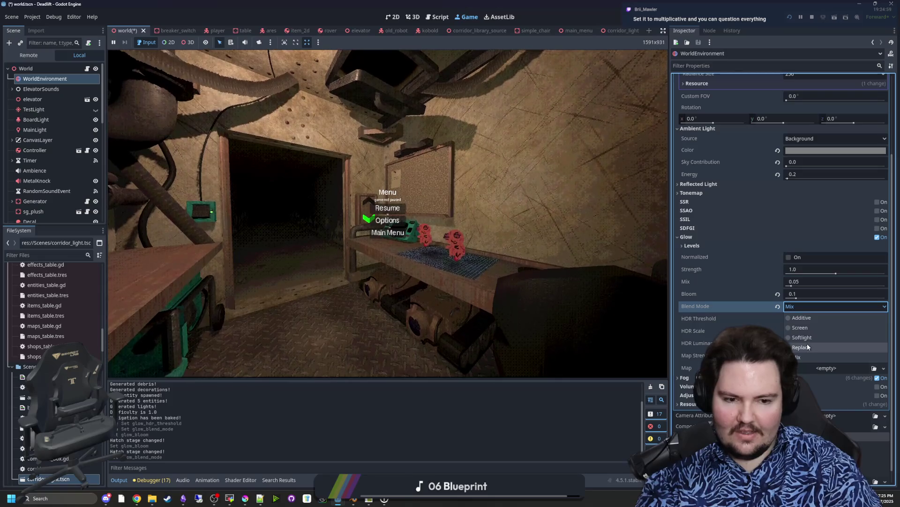
click(807, 346)
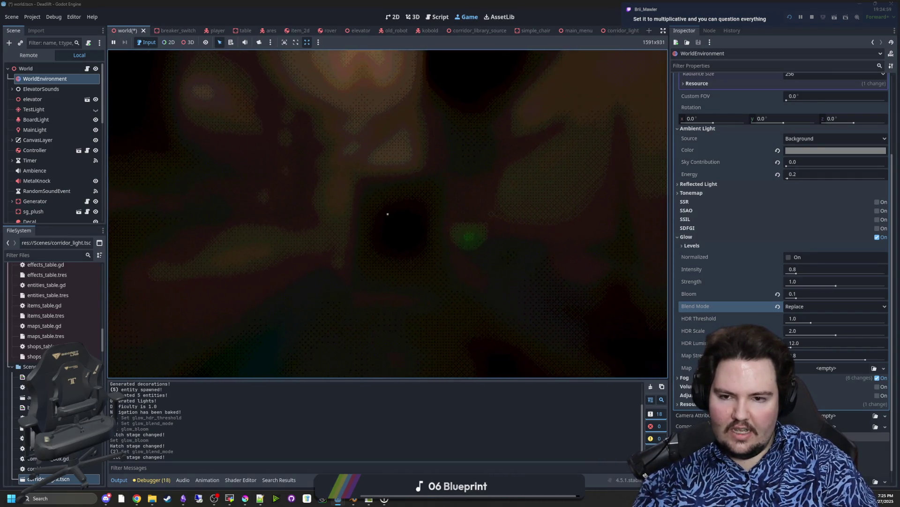
key(super)
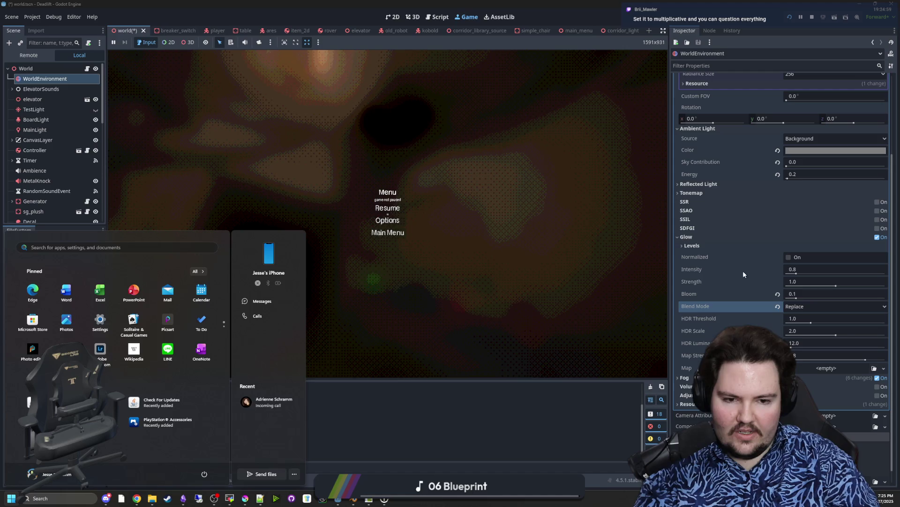
- Drag the Glow HDR Threshold down to 0.0 and check the glow in the running game
click(807, 323)
mouse_move(808, 320)
mouse_down()
mouse_move(866, 320)
mouse_move(760, 312)
mouse_up()
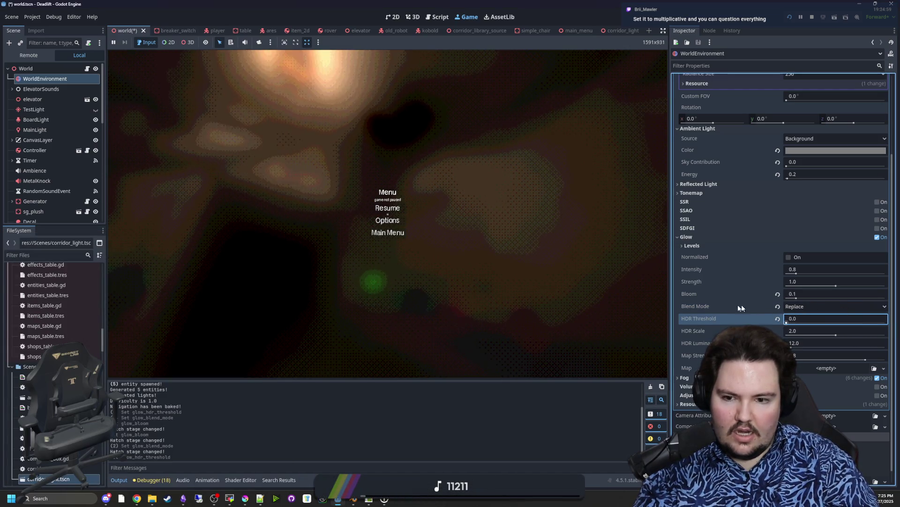
click(387, 207)
key(super)
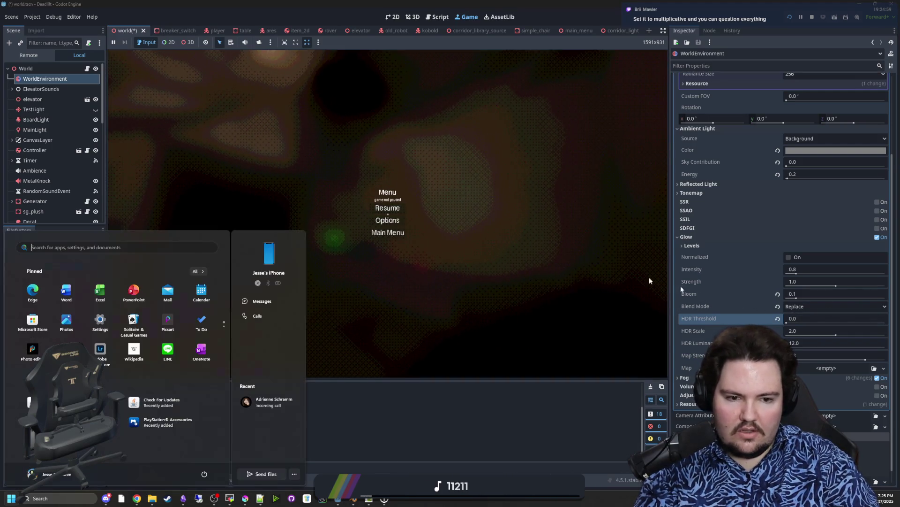
- Tweak HDR Scale and Luminance Cap, reverting Scale to 2.0 and raising the cap back to 12.0
click(833, 336)
mouse_move(833, 336)
mouse_down()
mouse_move(788, 336)
mouse_move(865, 324)
mouse_up()
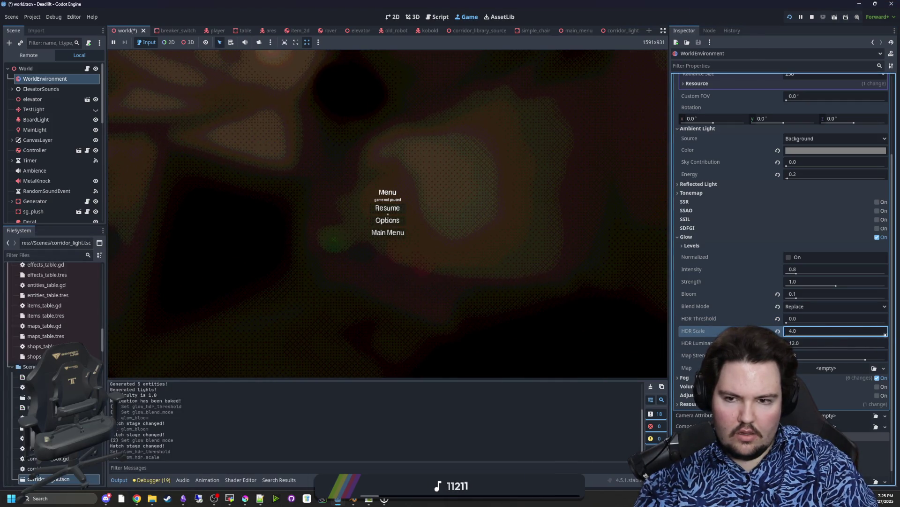
click(778, 331)
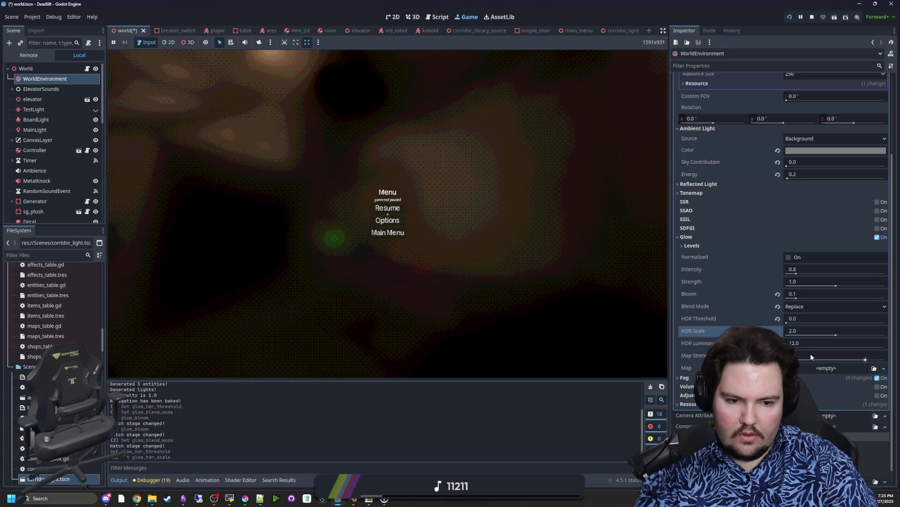
drag(795, 350, 709, 335)
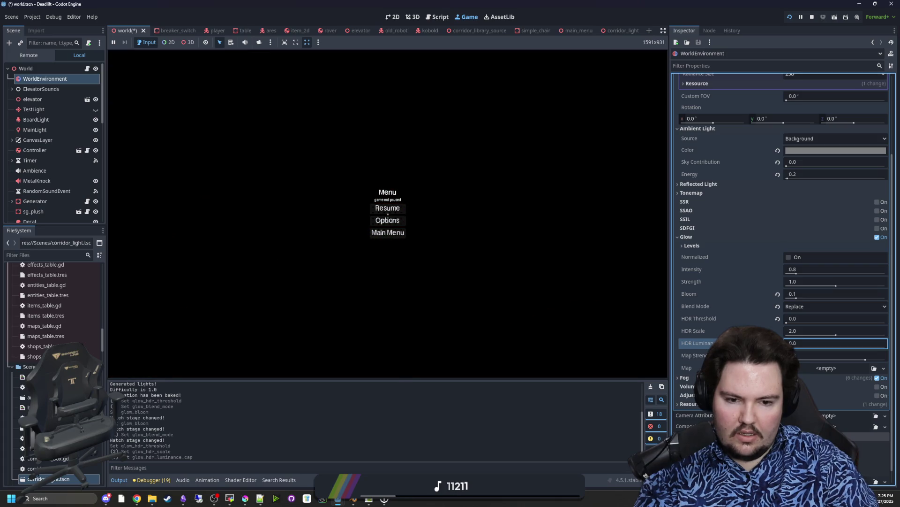
mouse_move(797, 347)
mouse_down()
mouse_move(828, 347)
mouse_move(801, 360)
mouse_move(779, 295)
mouse_up()
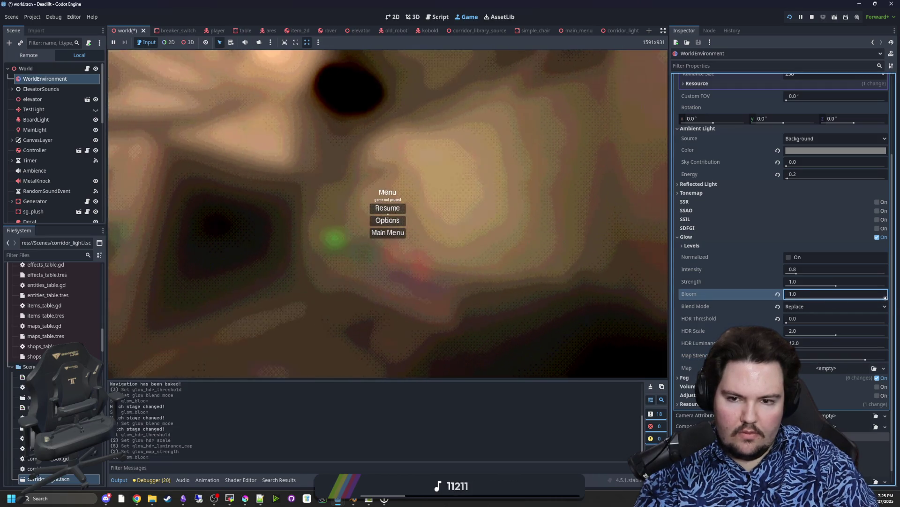
- Reset Bloom to 0.0 and view the hatch prompt in the game
click(778, 294)
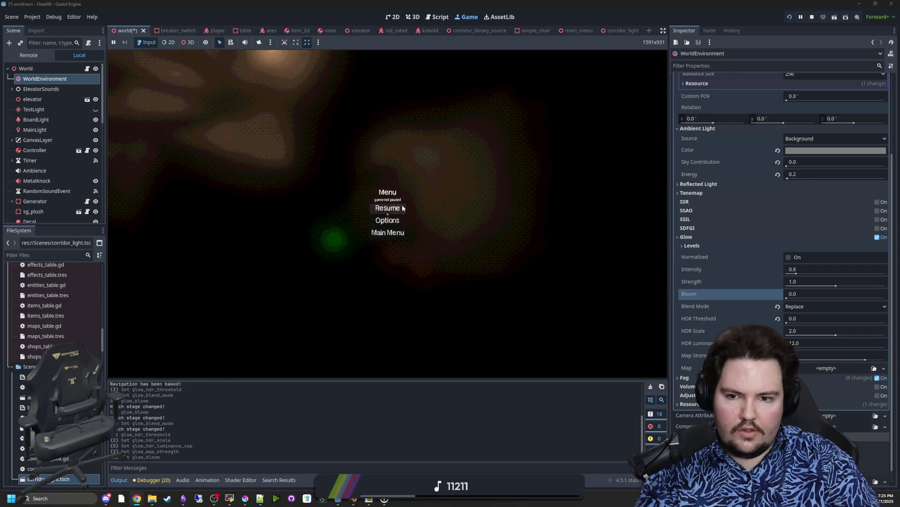
key(Escape)
key(super)
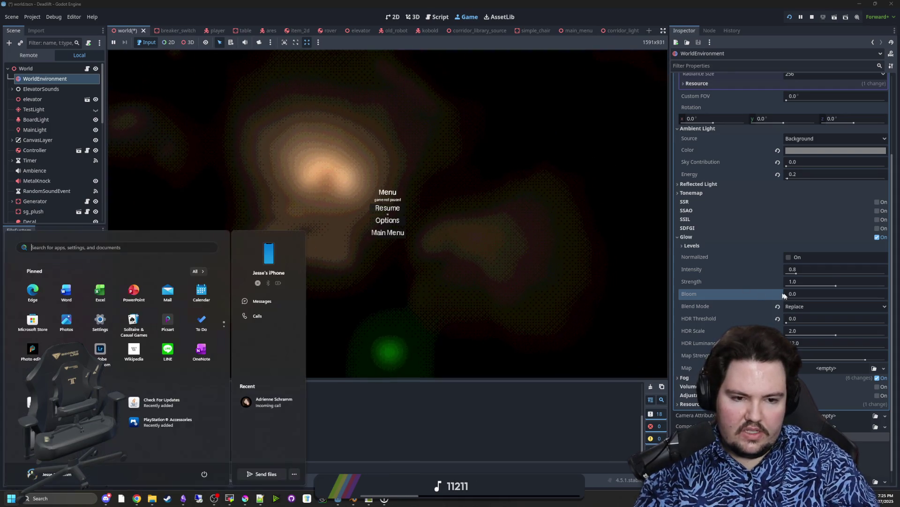
- Try Additive glow blend with Bloom raised and returned to 0.0, then switch back to Replace
click(796, 307)
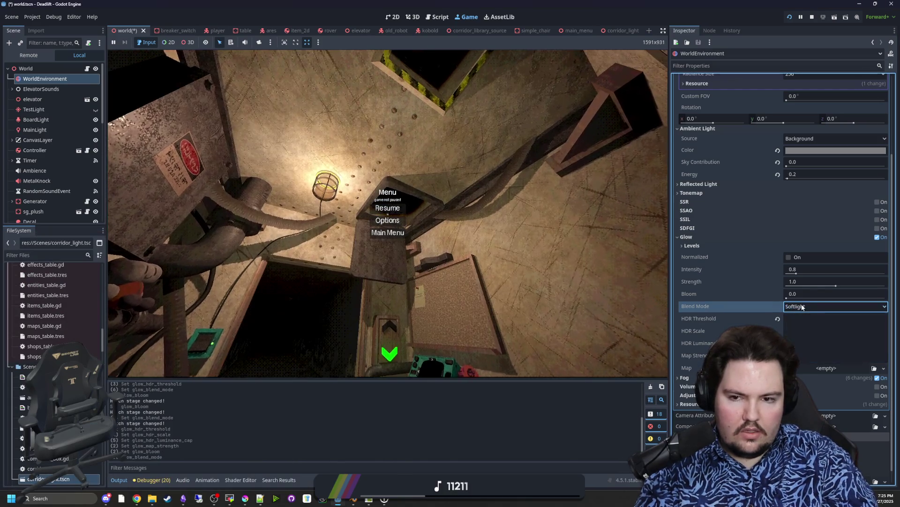
click(804, 307)
click(801, 315)
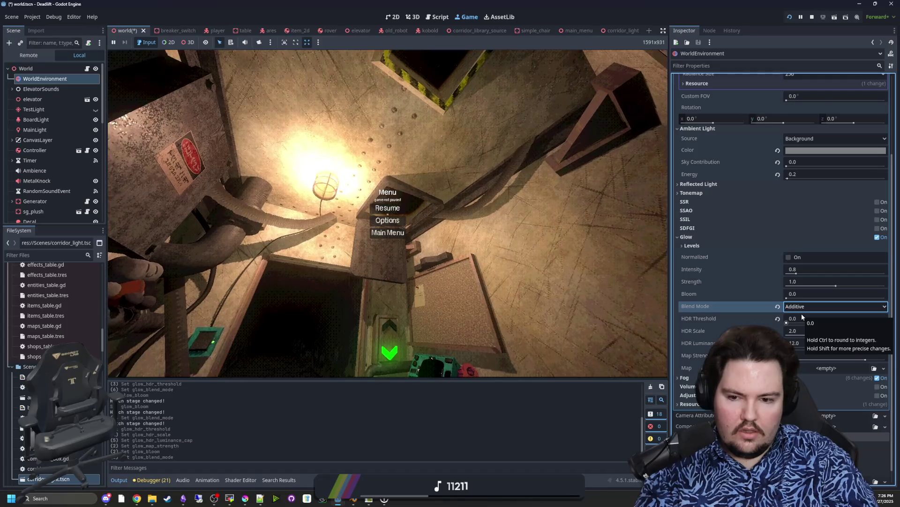
mouse_move(787, 298)
mouse_down()
mouse_move(854, 296)
mouse_move(763, 296)
mouse_up()
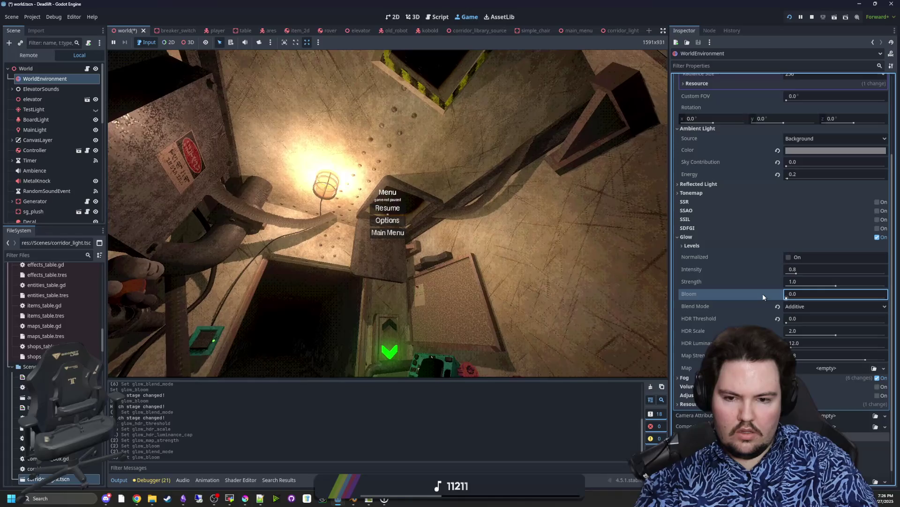
click(806, 307)
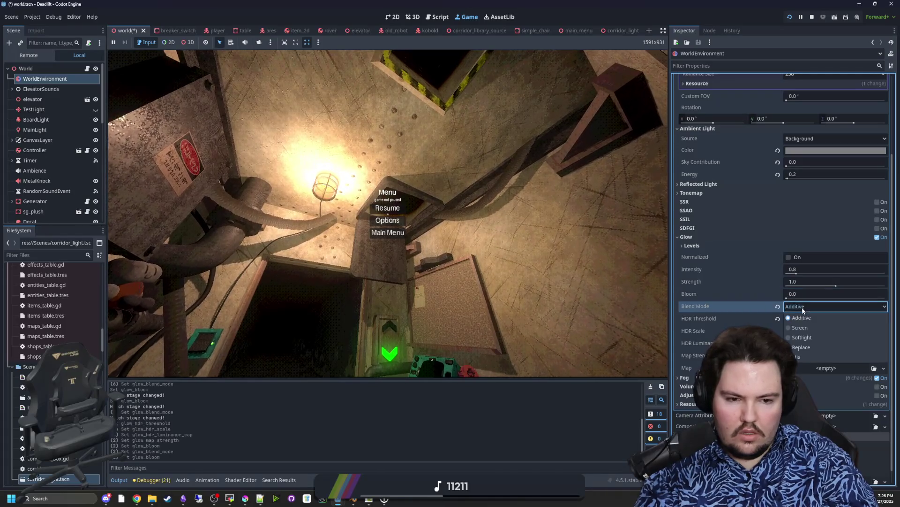
click(806, 347)
- Revert Glow Intensity to 0.8 after lowering it, and drag Glow Strength down to 0.68
mouse_move(796, 273)
mouse_down()
mouse_move(812, 271)
mouse_move(788, 275)
mouse_up()
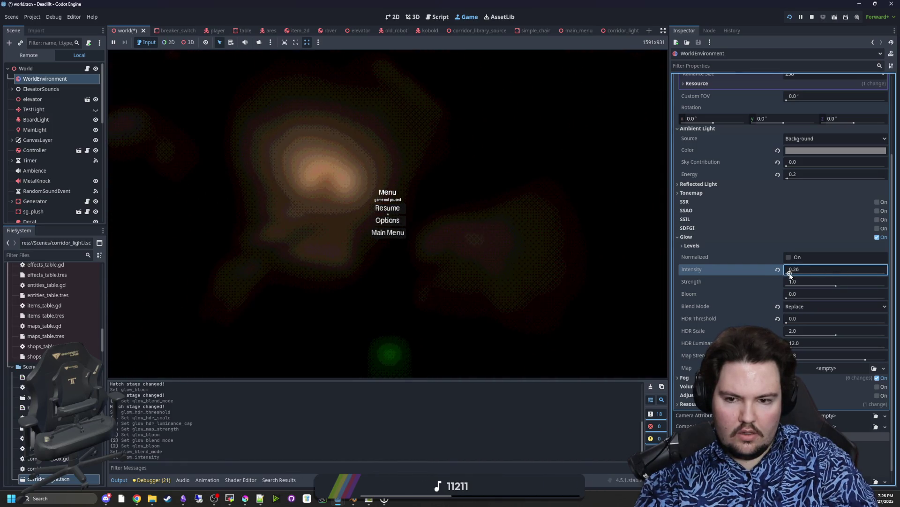
click(778, 269)
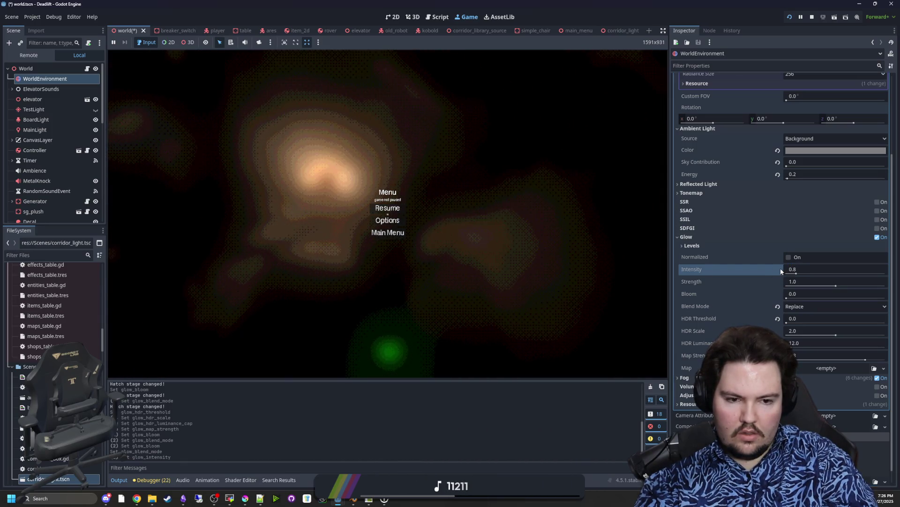
mouse_move(835, 287)
mouse_down()
mouse_move(791, 286)
mouse_move(885, 287)
mouse_move(820, 287)
mouse_up()
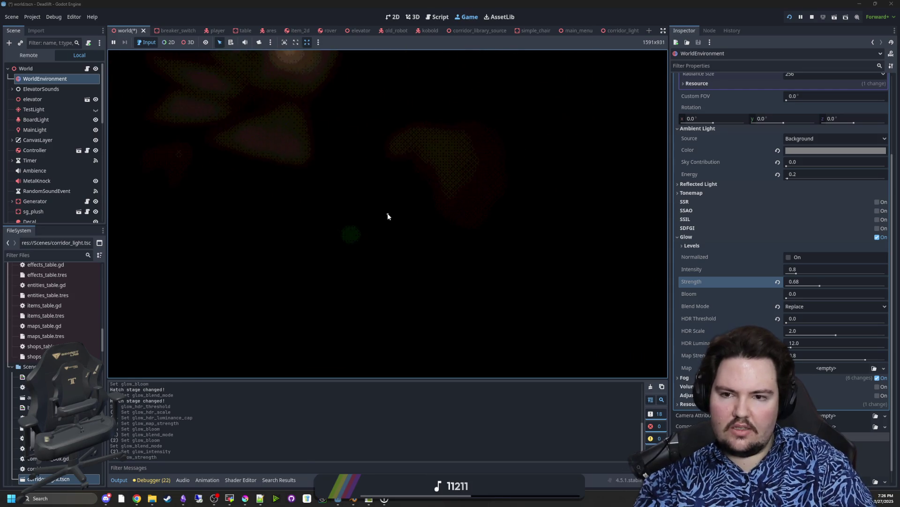
key(super)
click(809, 308)
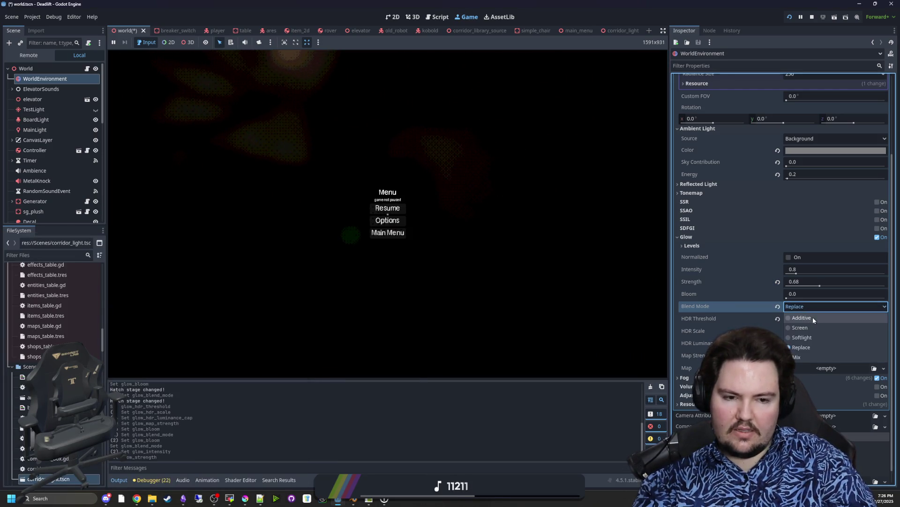
- Set the glow blend mode to Additive and reset Glow Strength to its default 1.0
click(812, 317)
key(w)
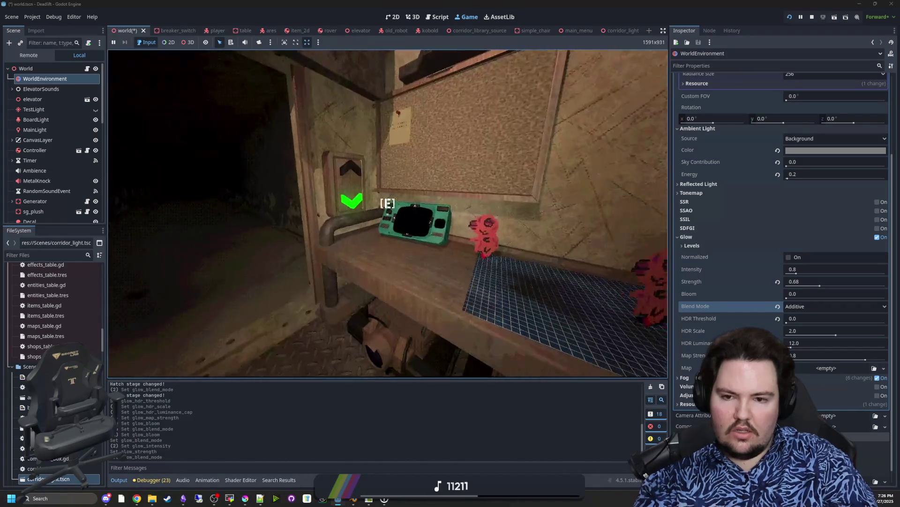
key(super)
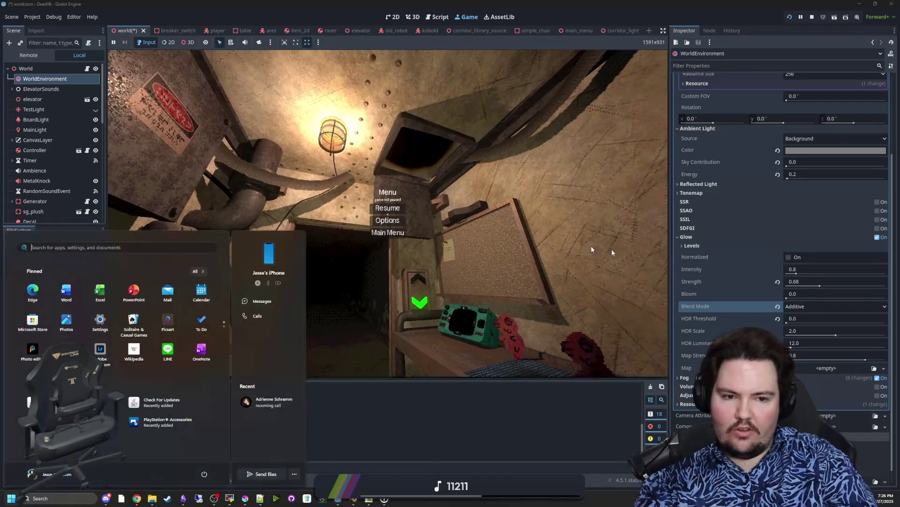
drag(820, 290, 824, 289)
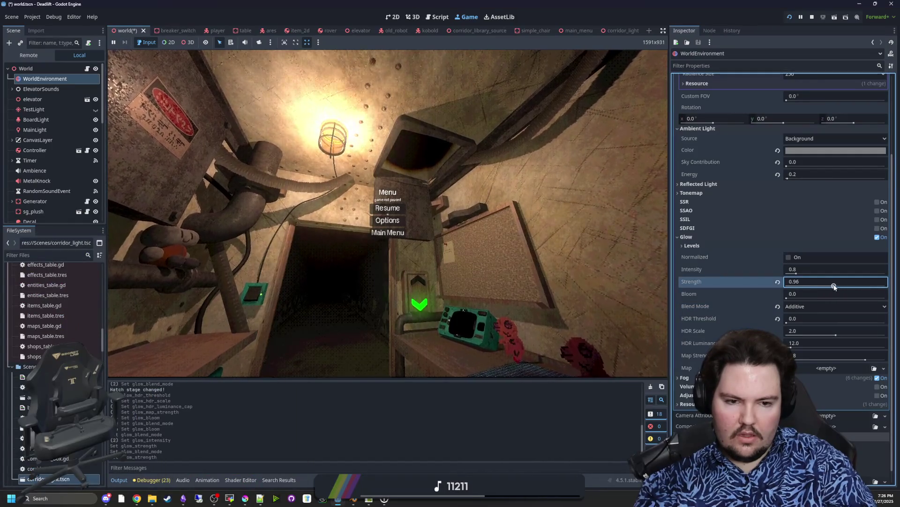
click(778, 282)
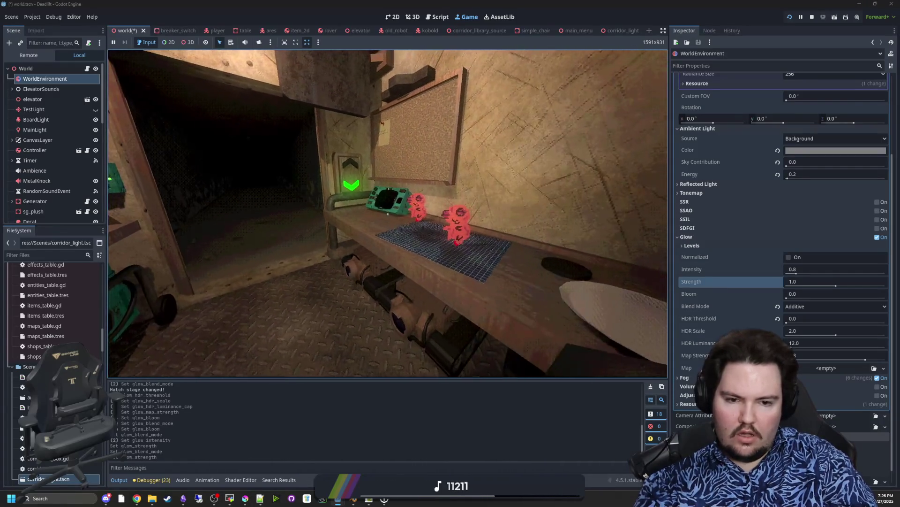
- Try Glow Bloom values of 0.1 and then 0.05
key(super)
click(803, 293)
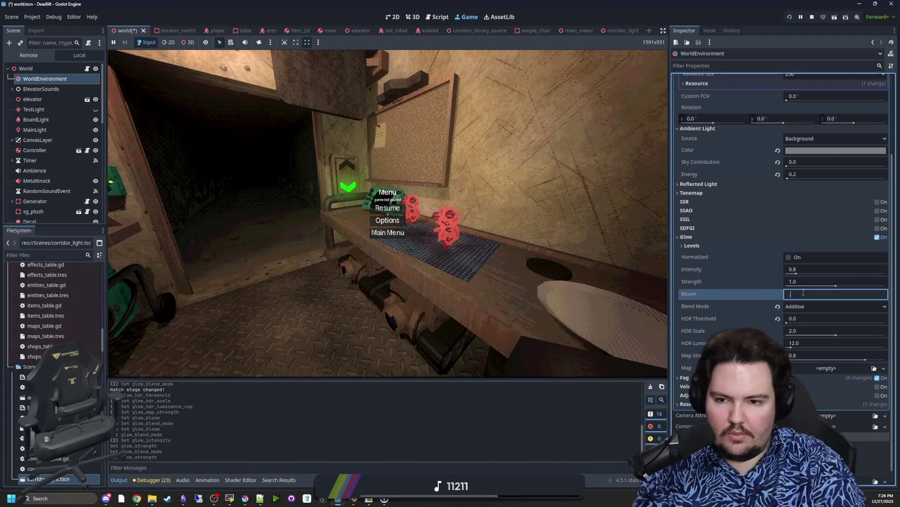
text(0.1)
key(Return)
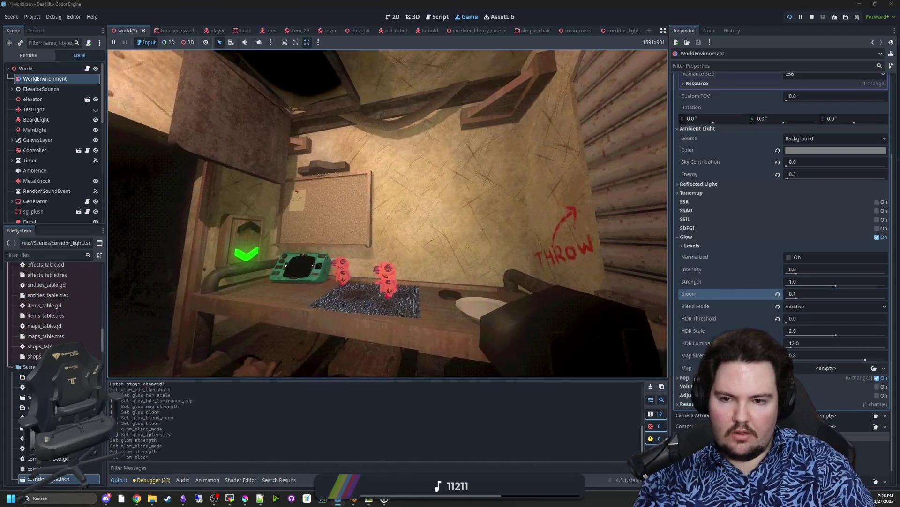
key(super)
text(0)
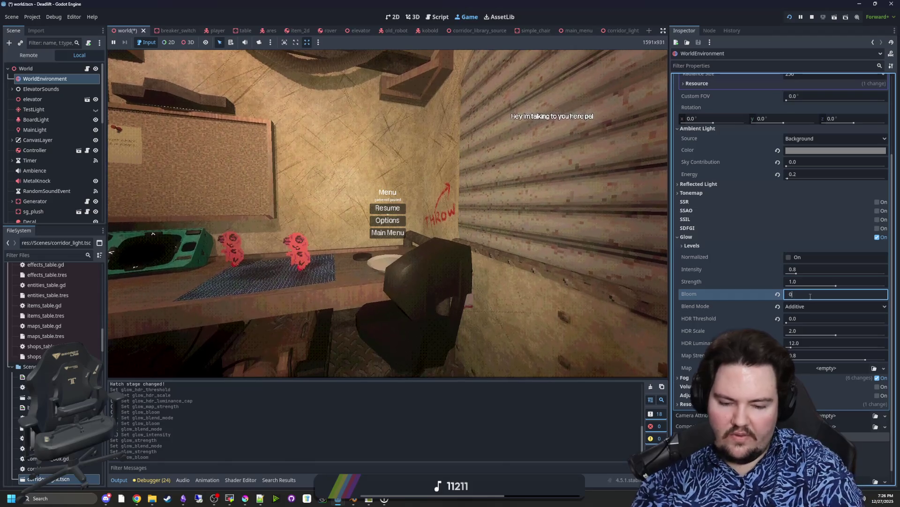
text(.05)
key(Return)
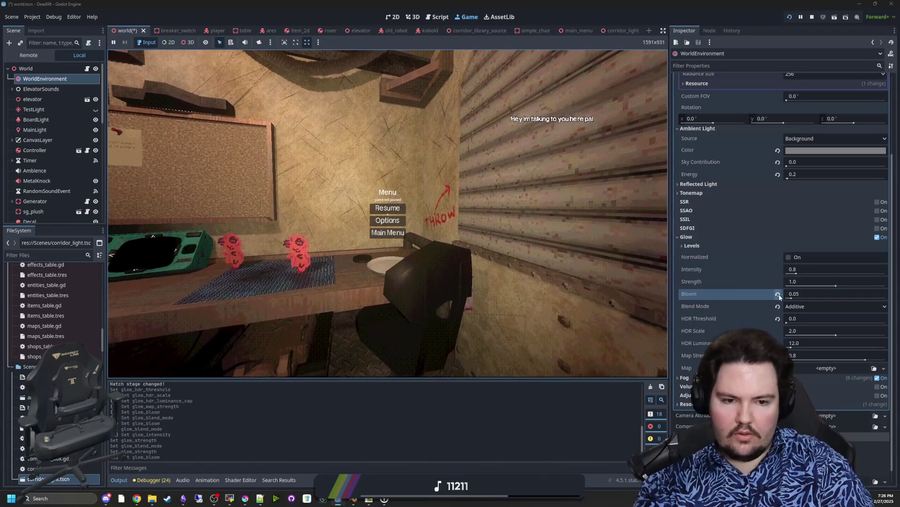
- Settle Glow Bloom at 0.03, leaving Glow Intensity at 0.8
key(super)
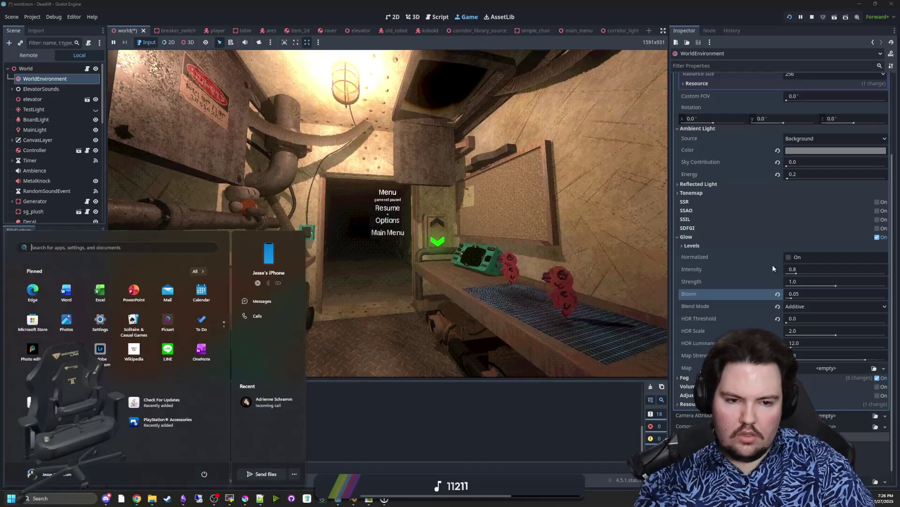
click(808, 291)
key(BackSpace)
text(3)
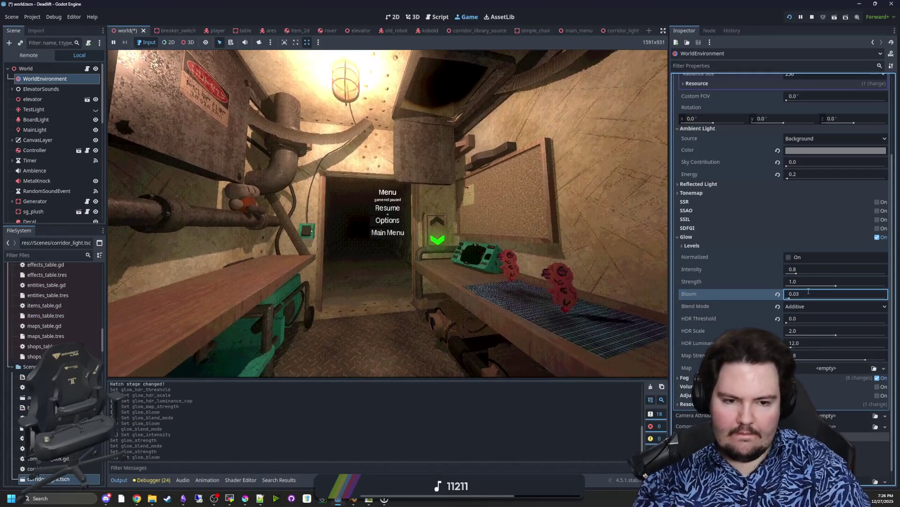
click(823, 267)
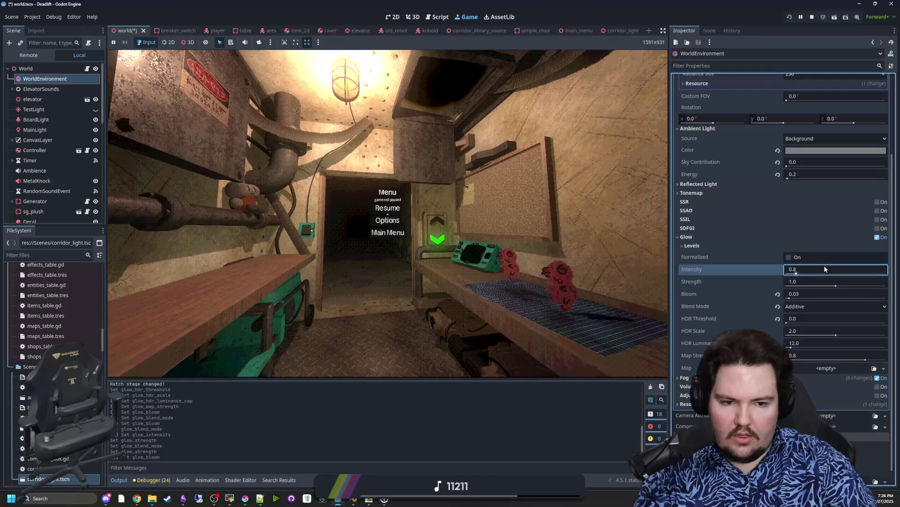
key(Return)
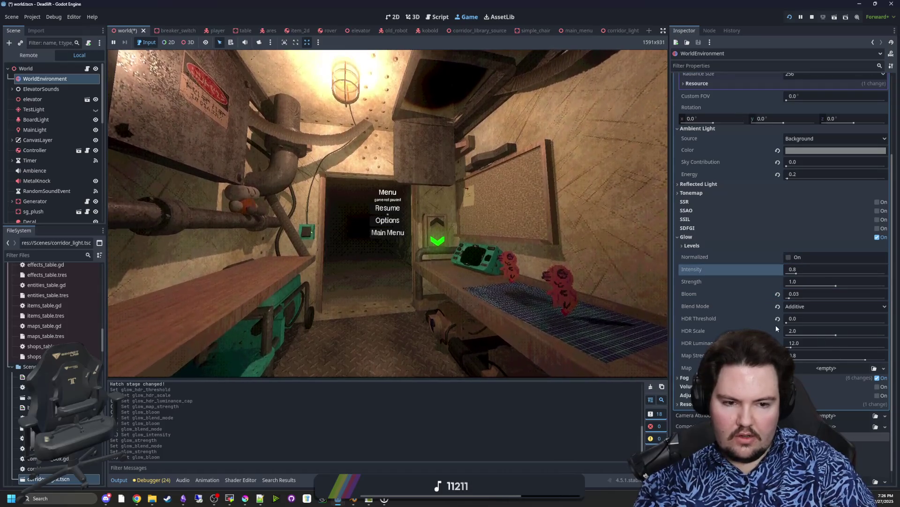
- Try HDR Threshold values of 4.0 and 2.15, then set it to 0.4
drag(788, 323, 886, 323)
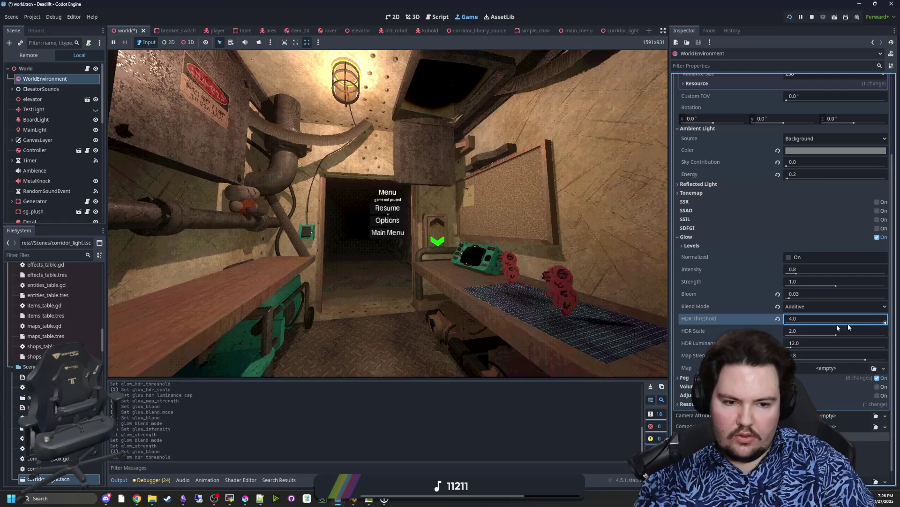
click(777, 319)
drag(811, 323, 843, 325)
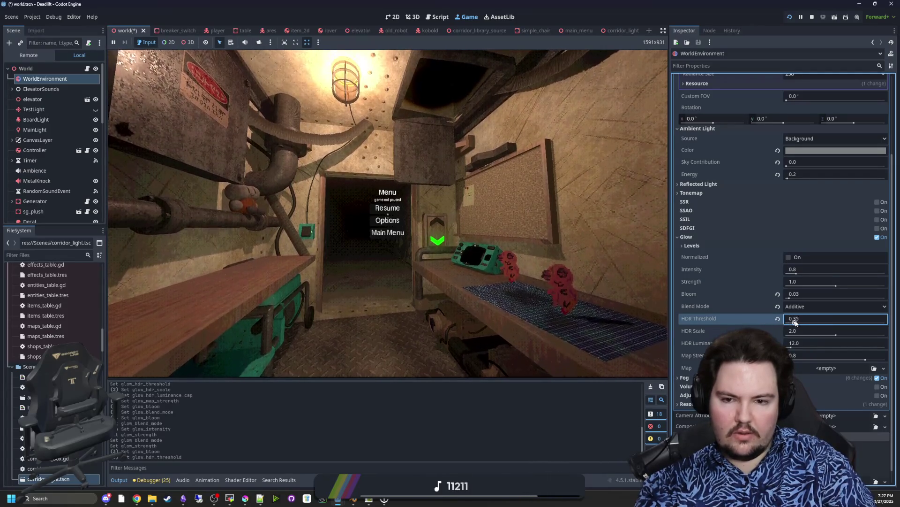
click(778, 320)
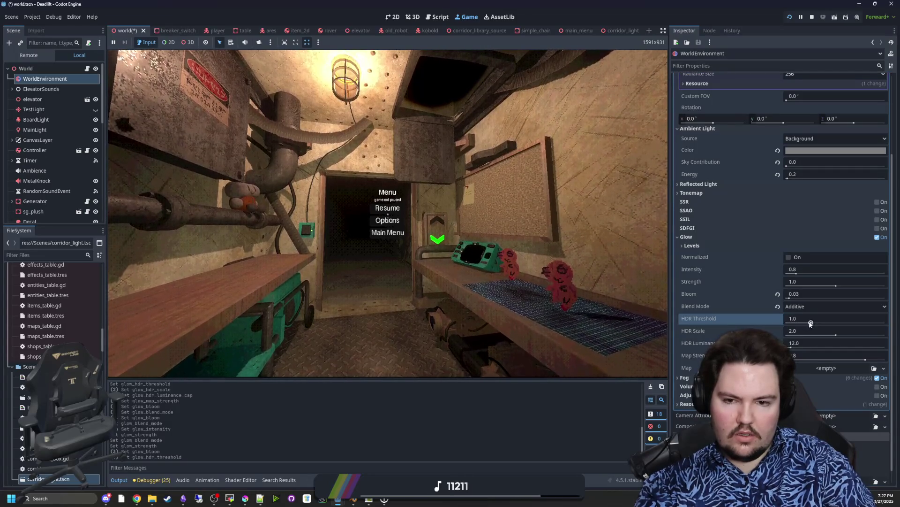
drag(811, 323, 805, 323)
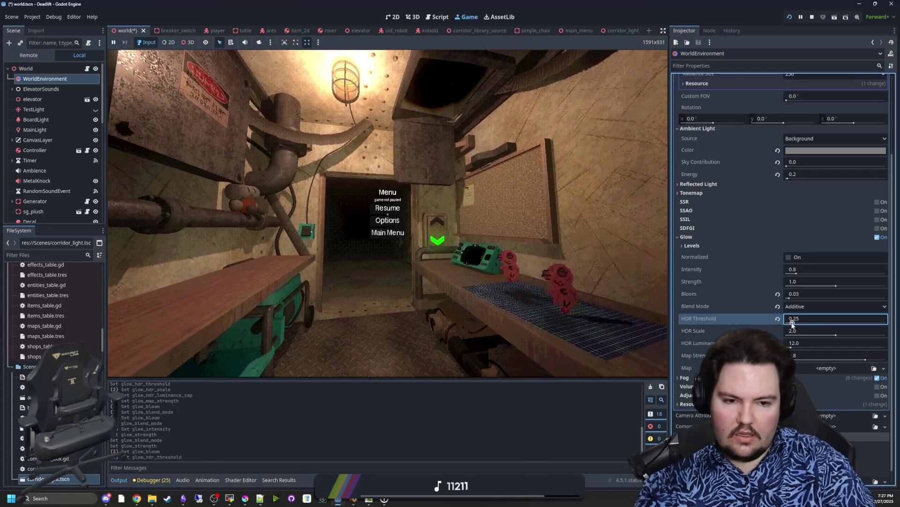
key(BackSpace)
key(BackSpace)
text(4)
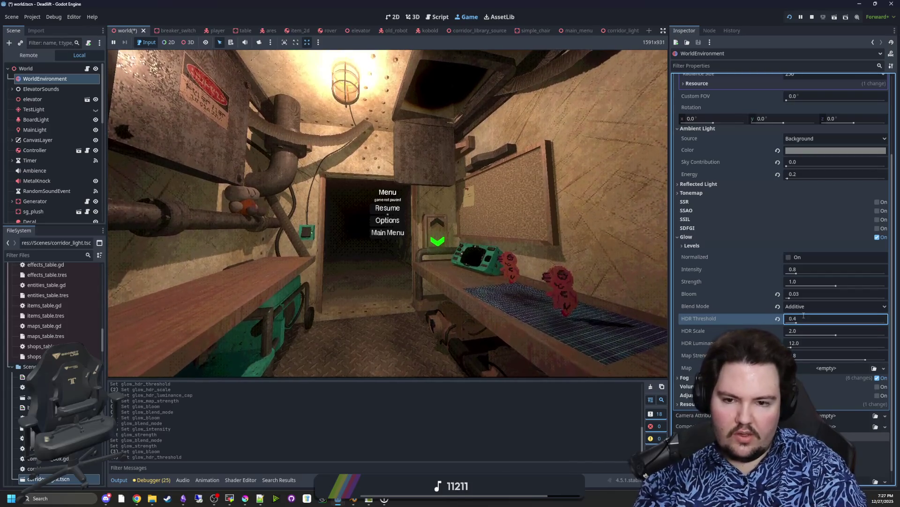
- Resume the game and walk up to the elevator call button
click(349, 197)
click(387, 208)
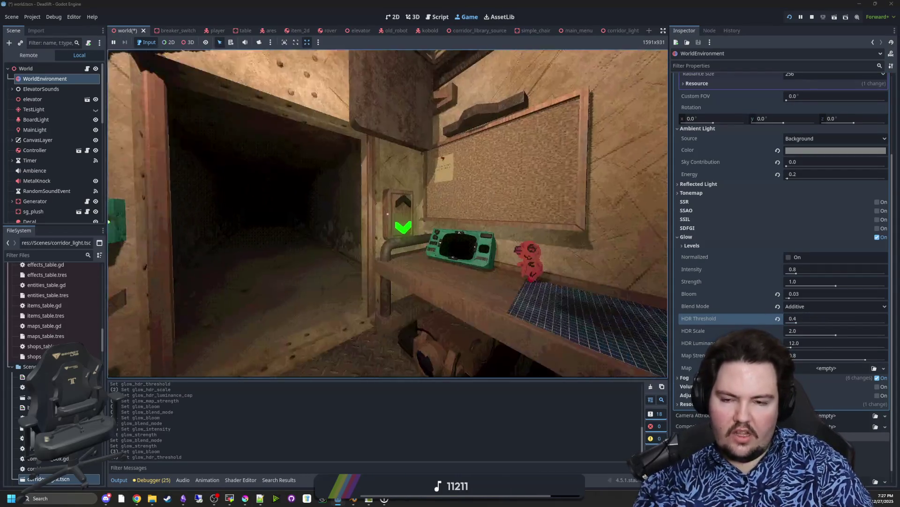
key(w)
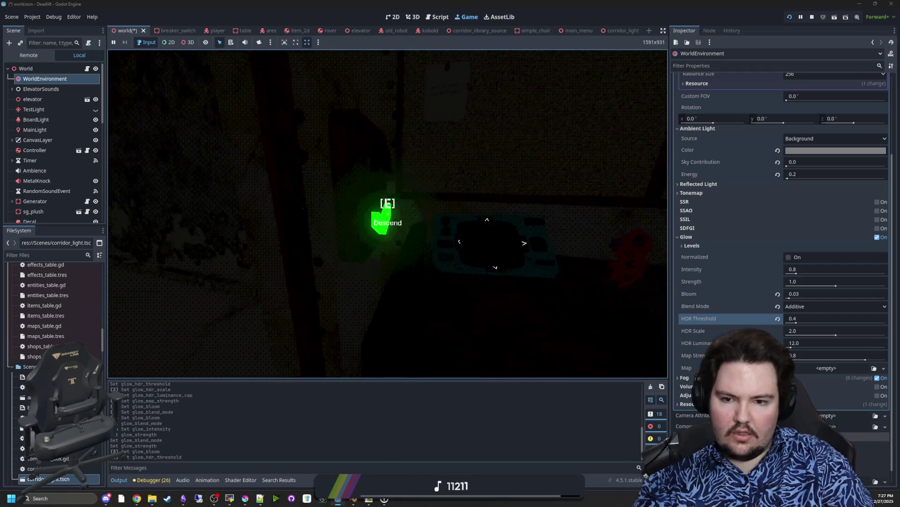
- Cycle the Glow Blend Mode through Screen, Replace and Mix, ending on Additive
key(Escape)
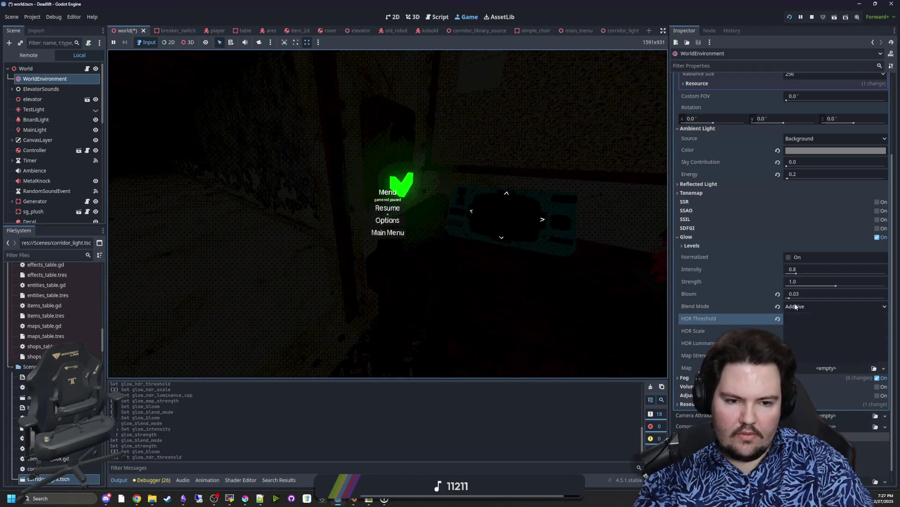
click(796, 306)
click(801, 327)
click(806, 305)
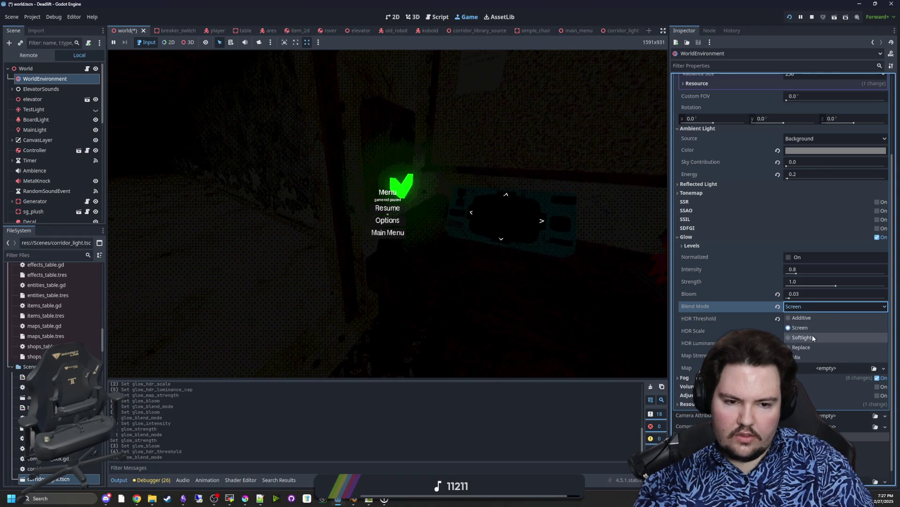
click(813, 337)
click(806, 306)
click(805, 348)
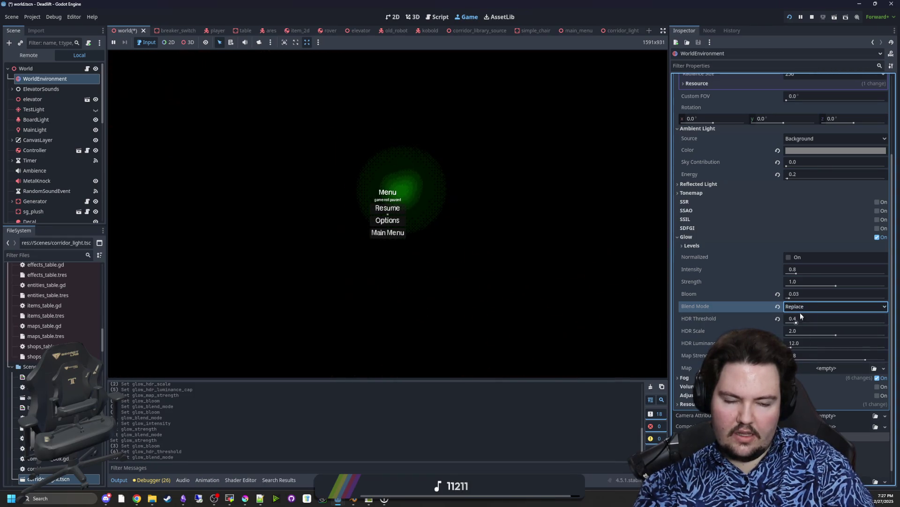
click(801, 307)
click(801, 356)
click(805, 307)
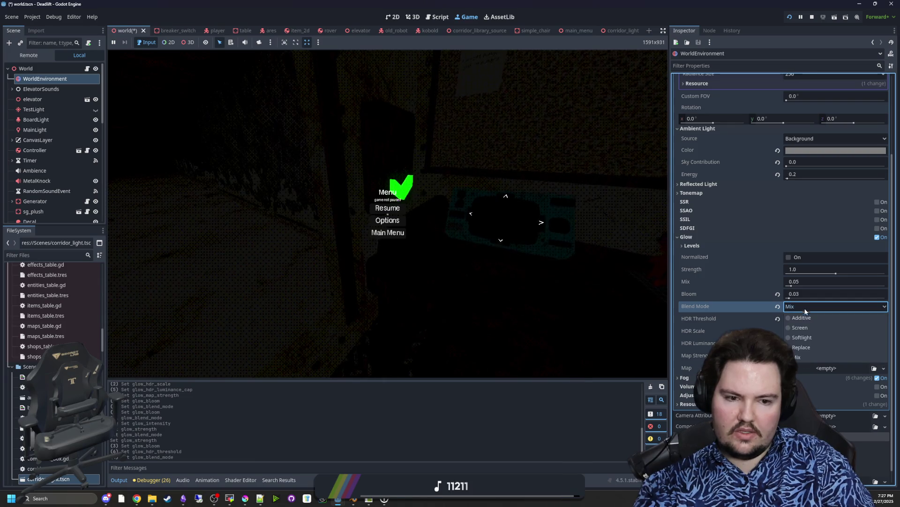
click(802, 317)
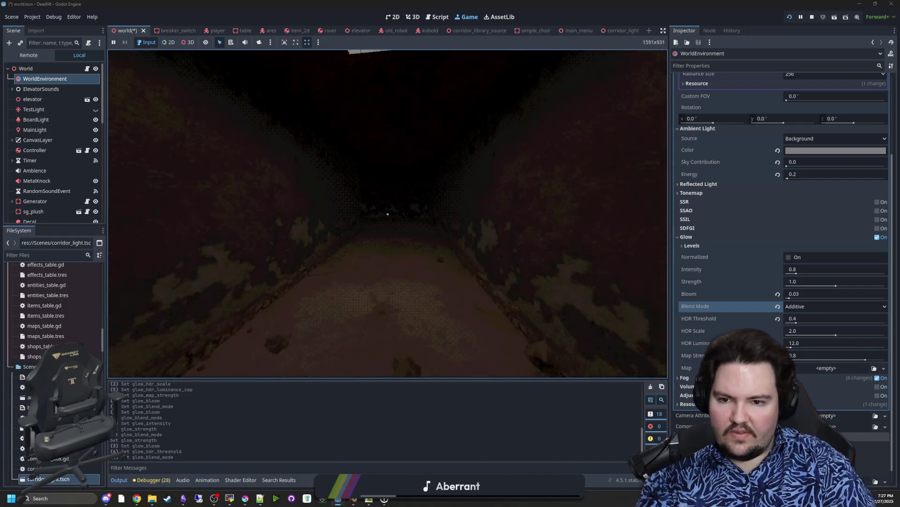
- Vary the HDR Threshold and return it to 0.4, then double Glow Strength to 2.0
key(super)
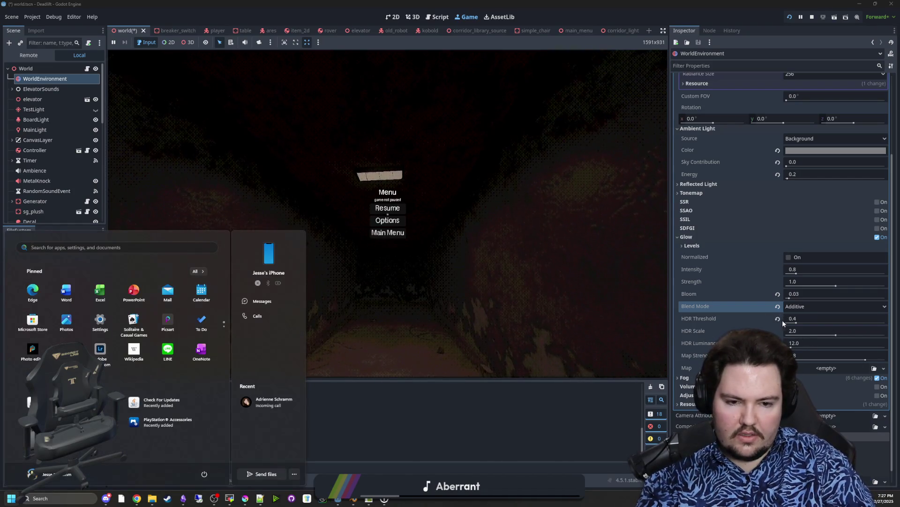
drag(797, 323, 811, 322)
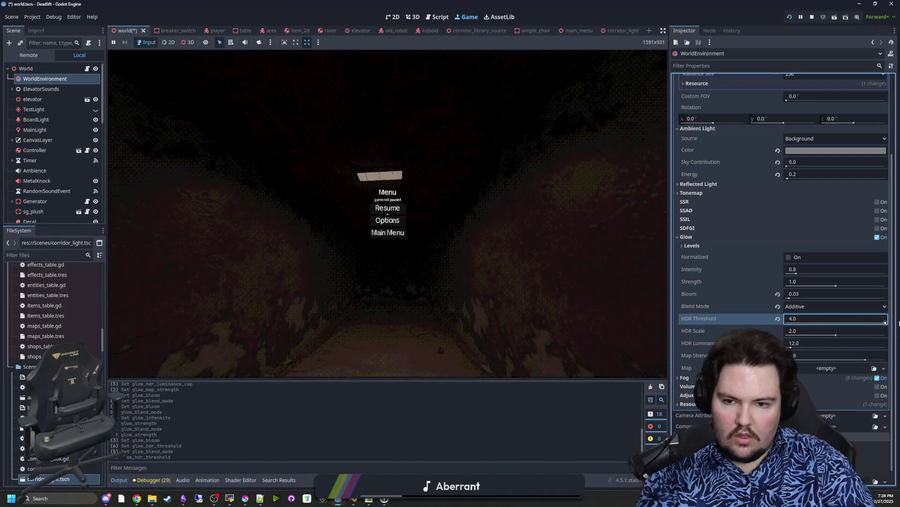
drag(899, 322, 790, 323)
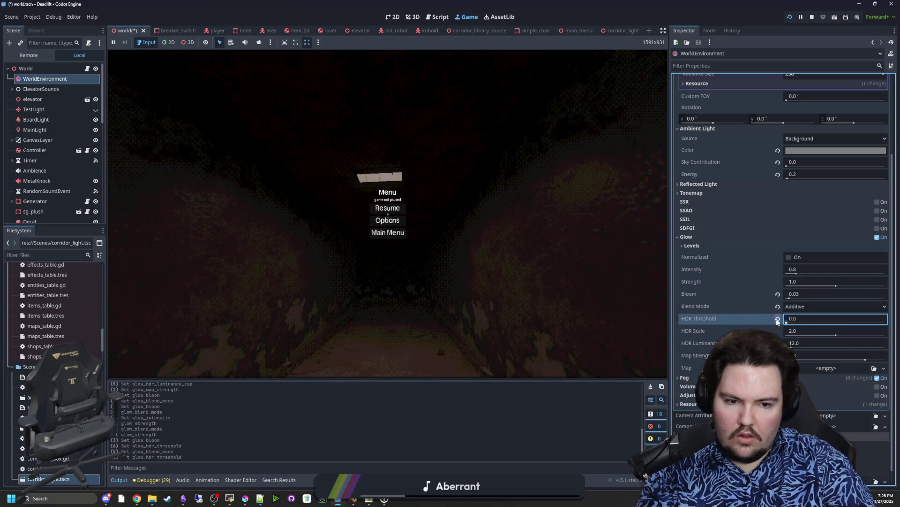
drag(787, 323, 792, 323)
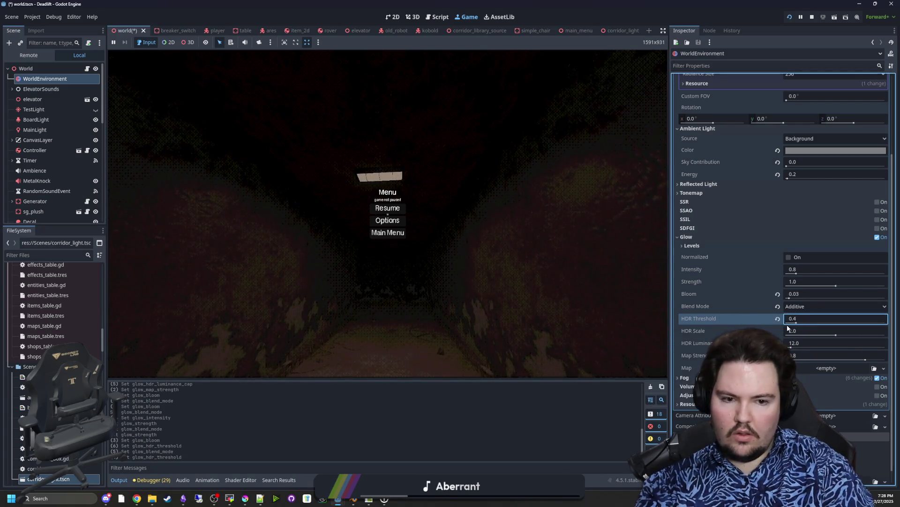
drag(831, 290, 897, 289)
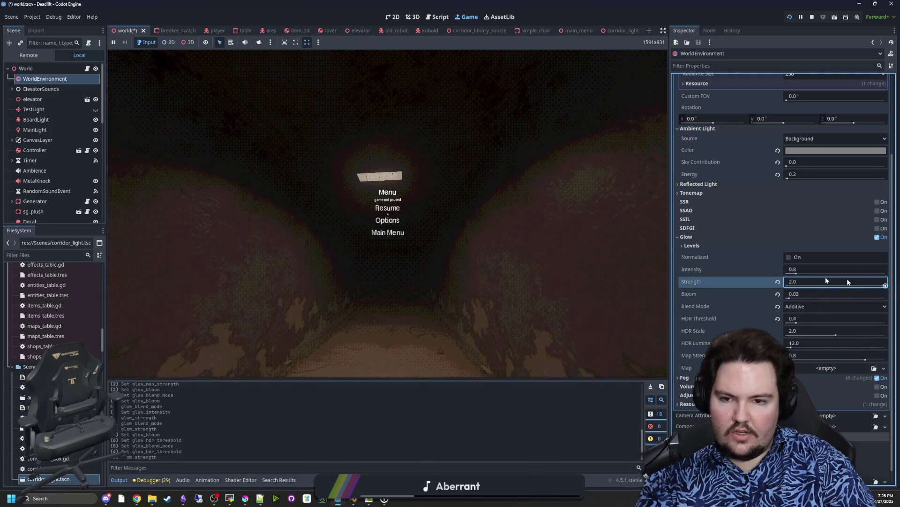
- Judge the stronger glow in game, then reset Glow Strength to 1.0
click(388, 208)
mouse_move(387, 214)
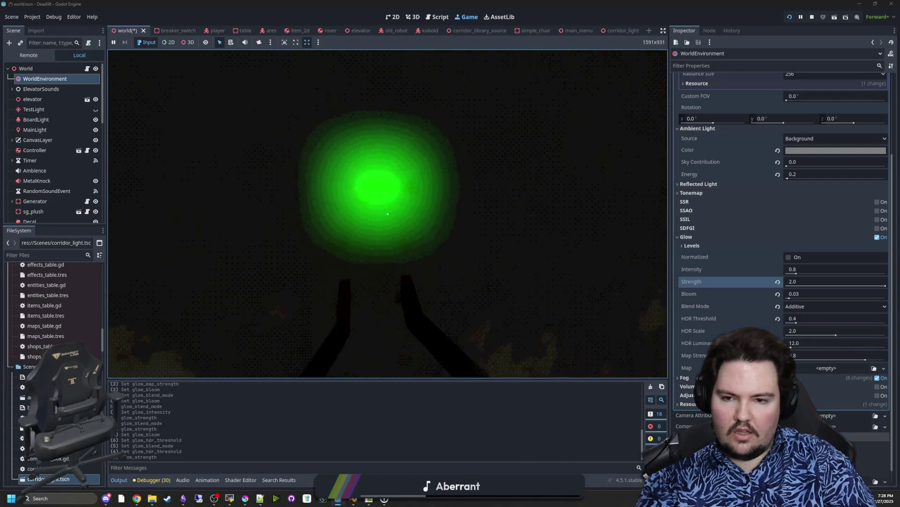
key(s)
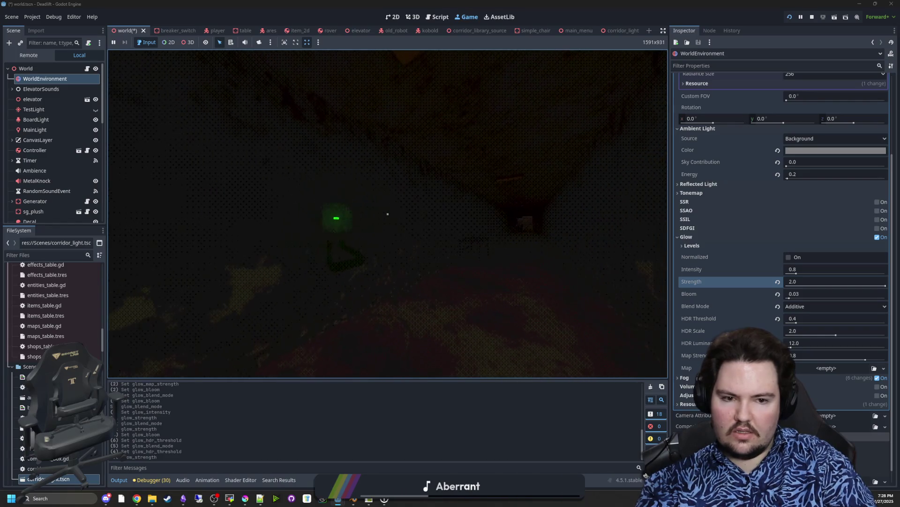
key(super)
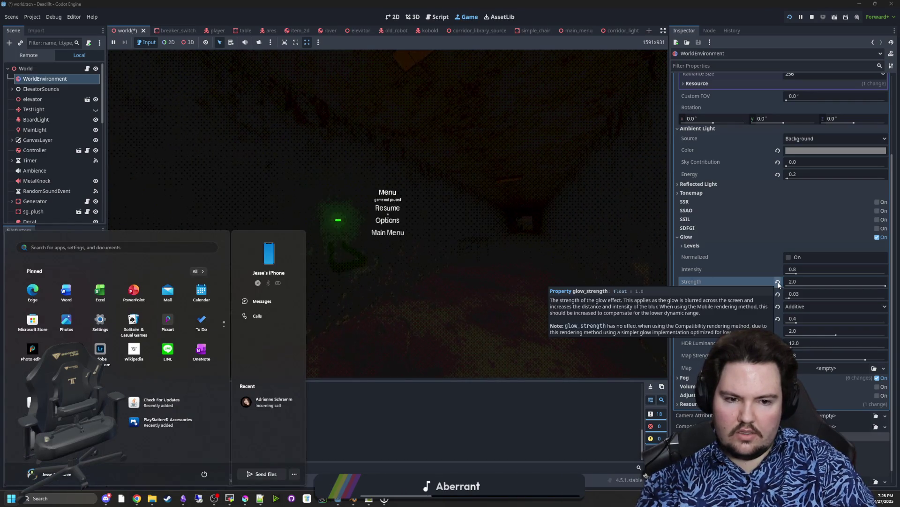
click(778, 283)
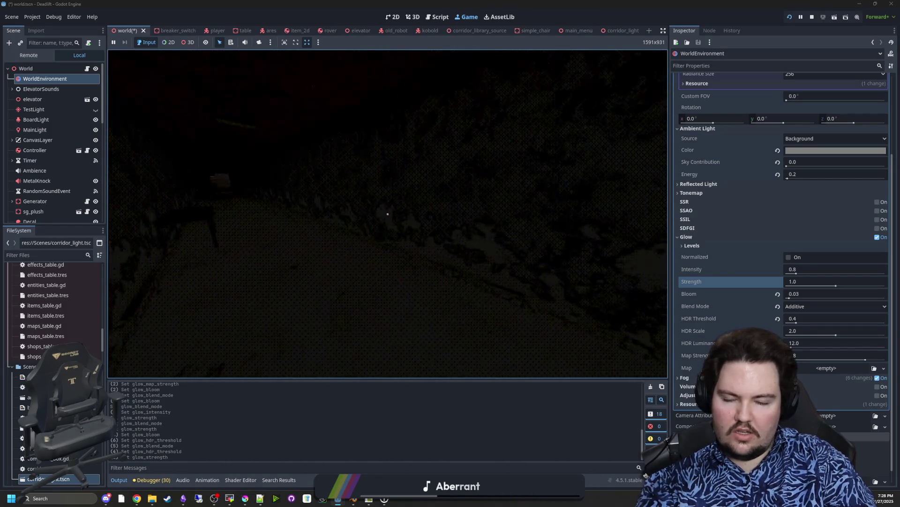
- Walk down the corridor into the elevator room and pause the game
key(w)
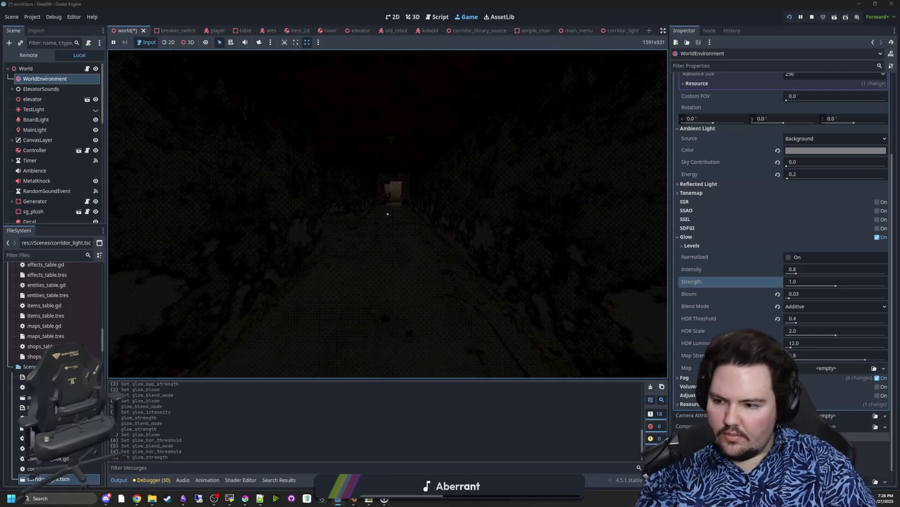
key(w)
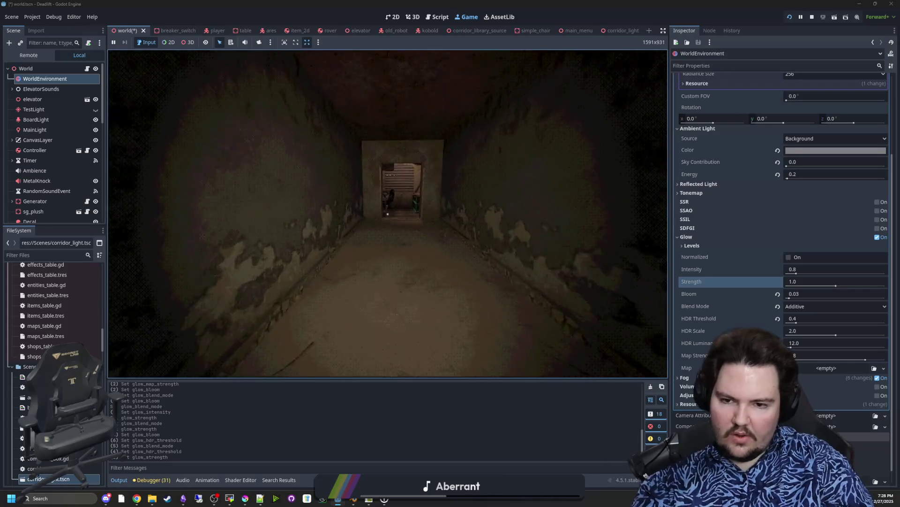
key(w)
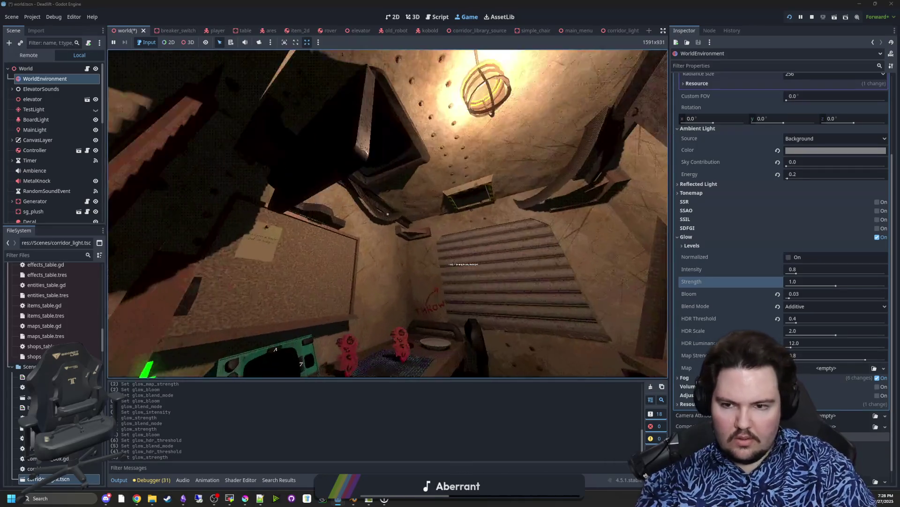
mouse_move(388, 213)
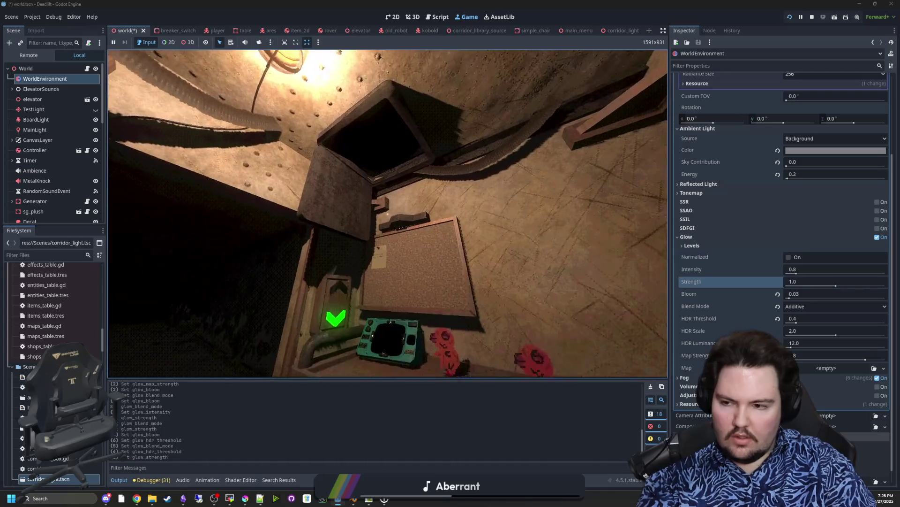
key(Escape)
key(super)
- Inspect the MetalKnock and StaticBody3D nodes in the Scene tree
click(37, 181)
scroll(75, 166, down, 3)
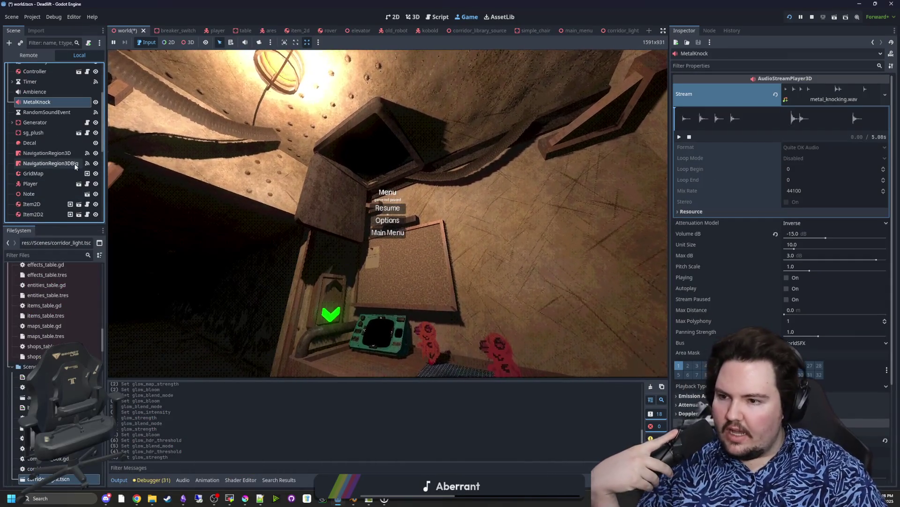
scroll(75, 166, down, 5)
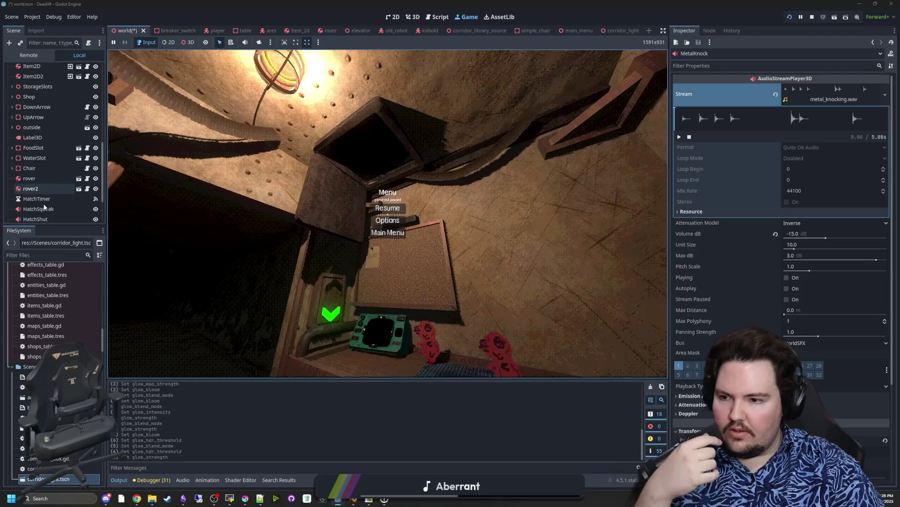
scroll(44, 207, down, 3)
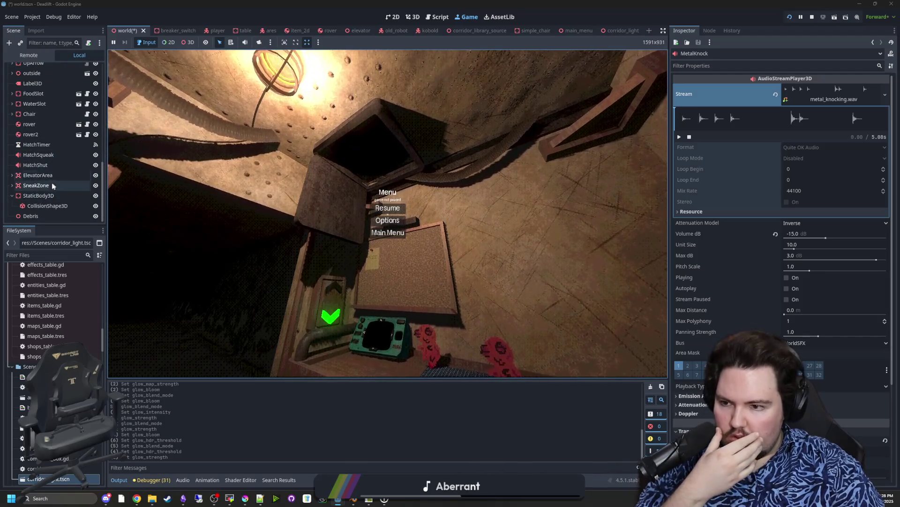
click(52, 196)
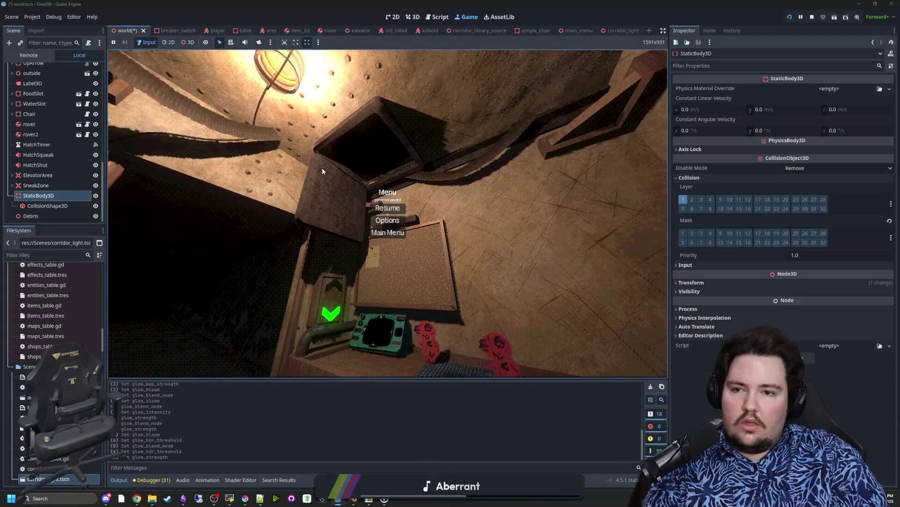
- Return to the 3D view, stop the game with F8 and save the world scene
click(411, 16)
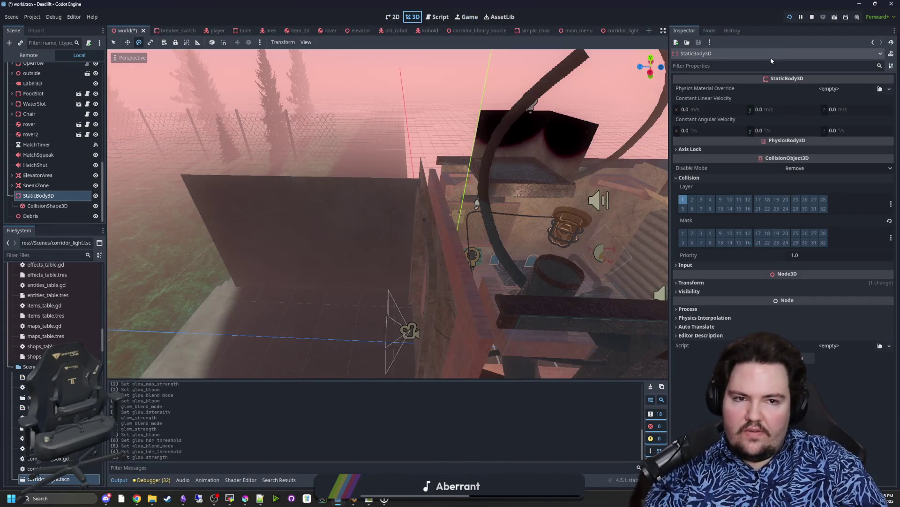
key(F8)
key(ctrl+s)
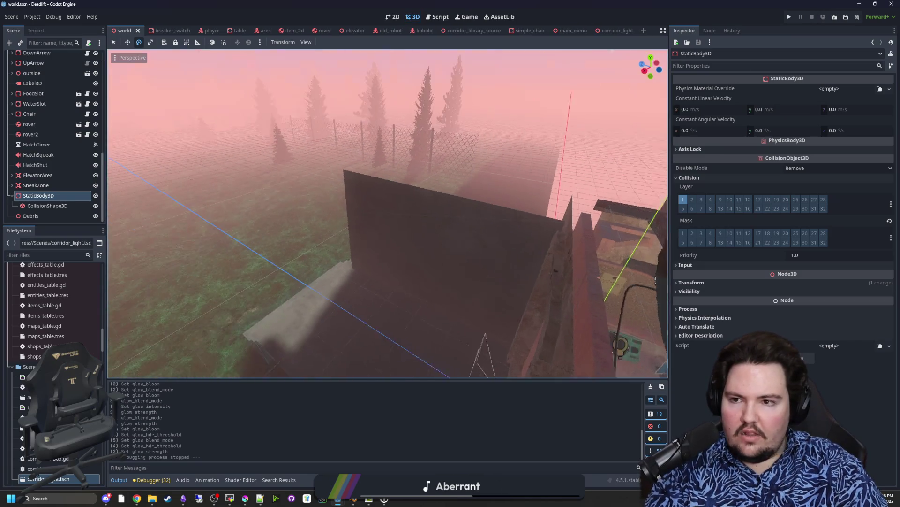
right_click(227, 127)
- Filter the FileSystem by 'elevat' and open elevator.tscn
key(w)
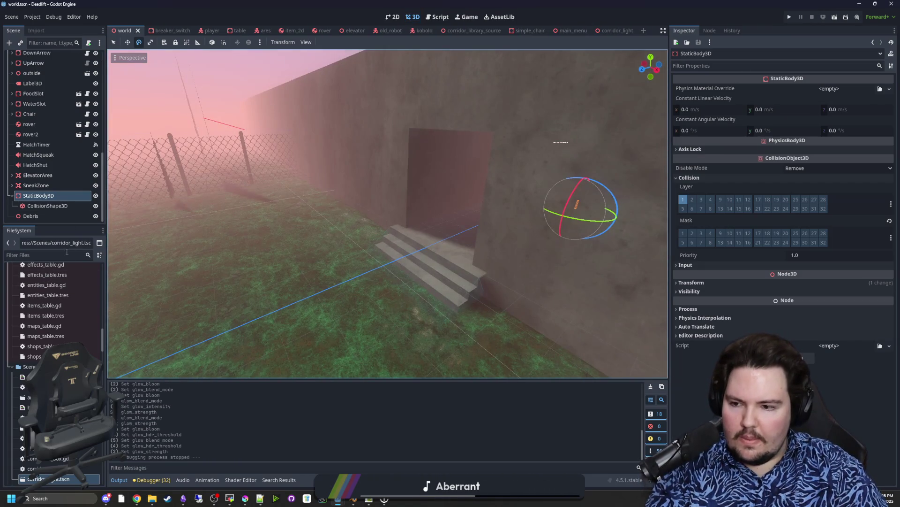
click(67, 254)
text(elevat)
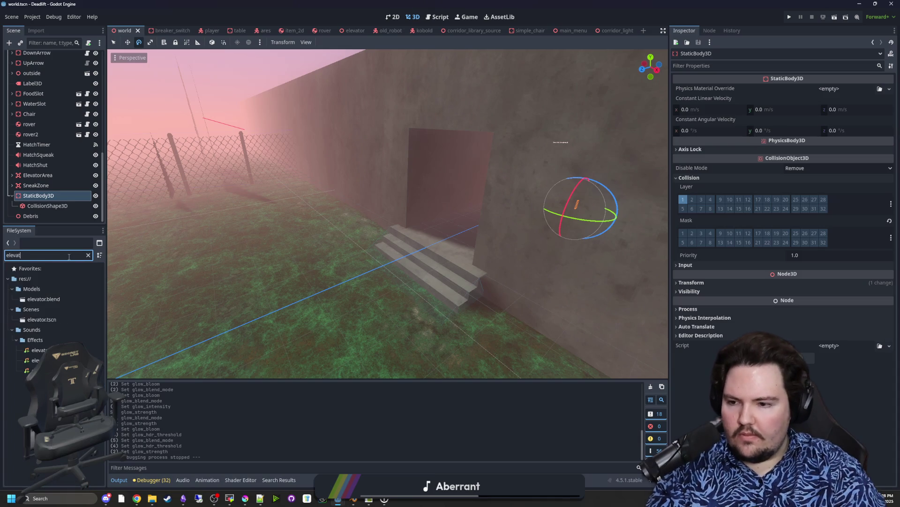
click(44, 315)
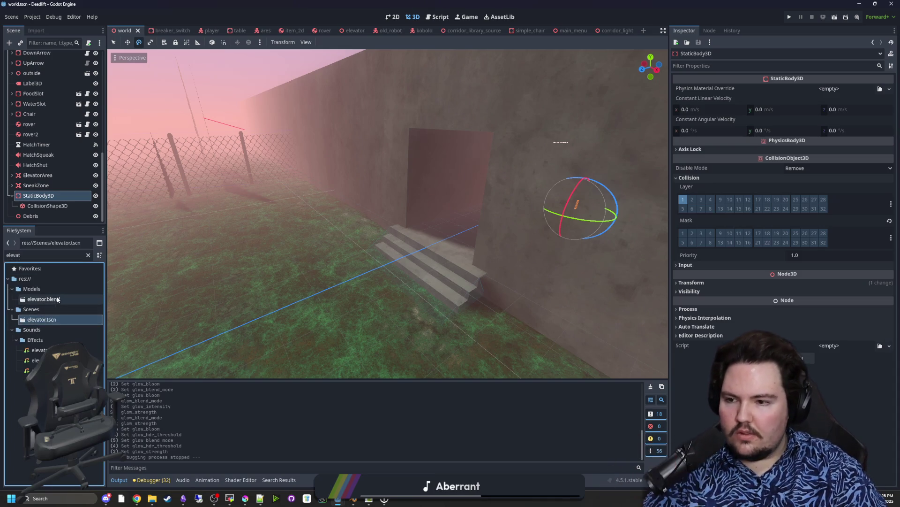
double_click(56, 319)
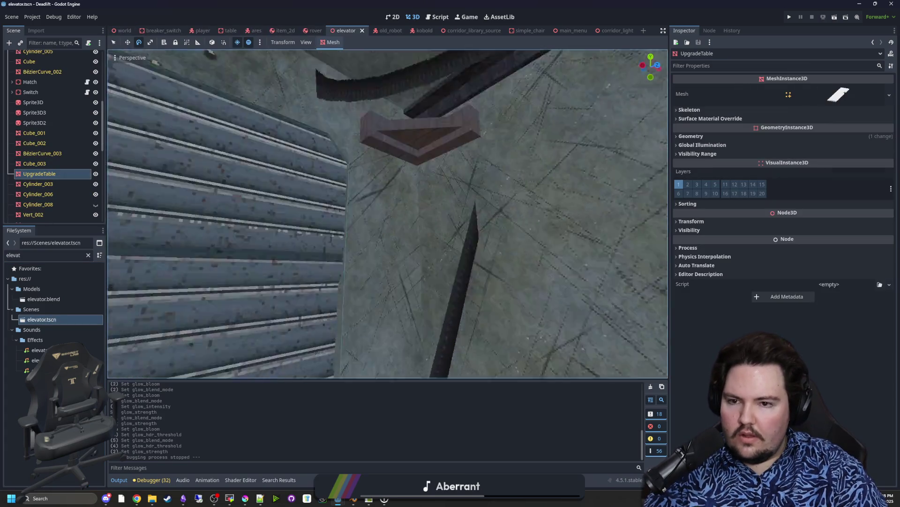
- Select the Hatch node and open its interactable.gd script
click(452, 225)
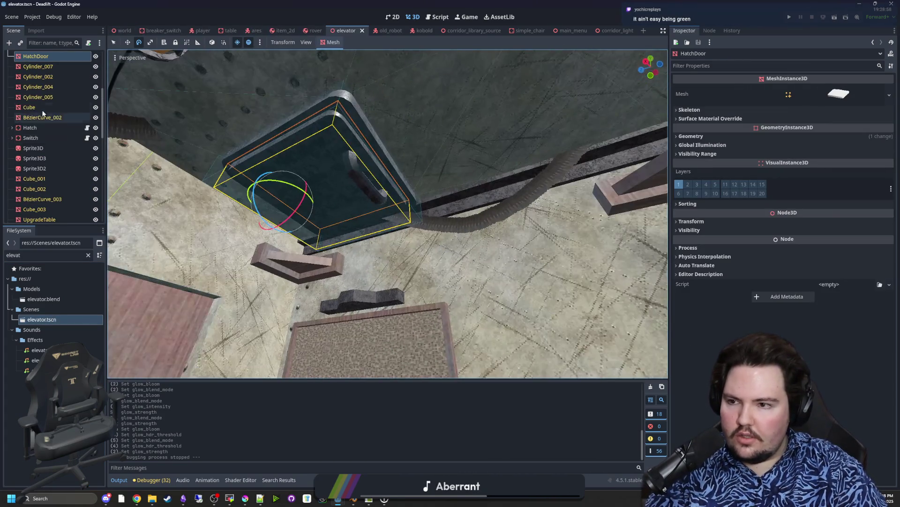
scroll(43, 113, down, 10)
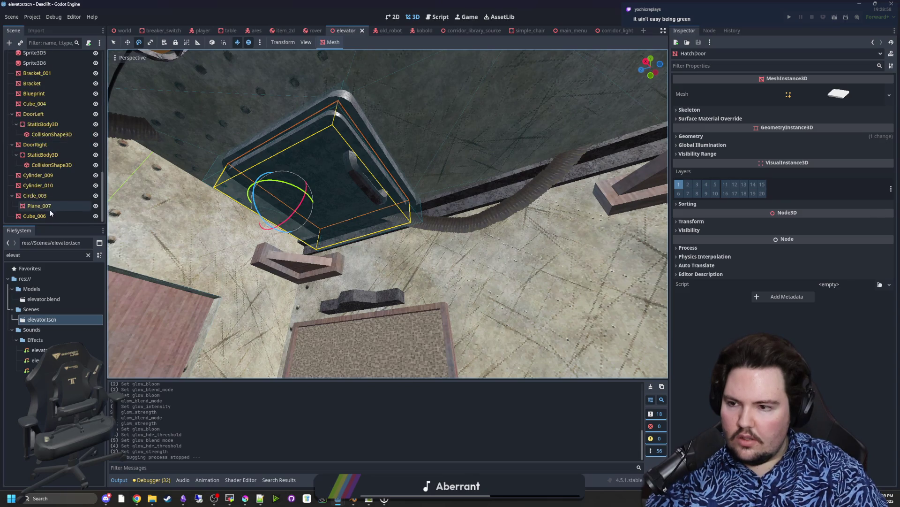
scroll(50, 206, up, 5)
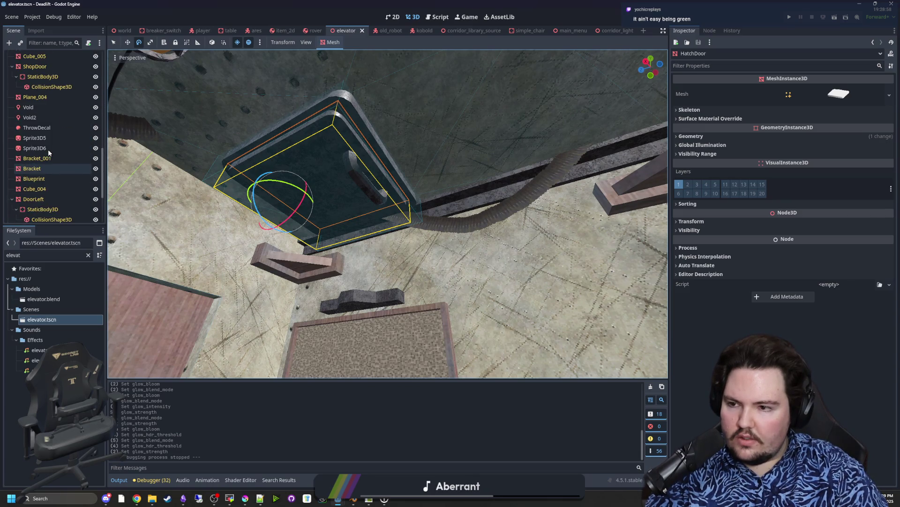
scroll(48, 149, up, 5)
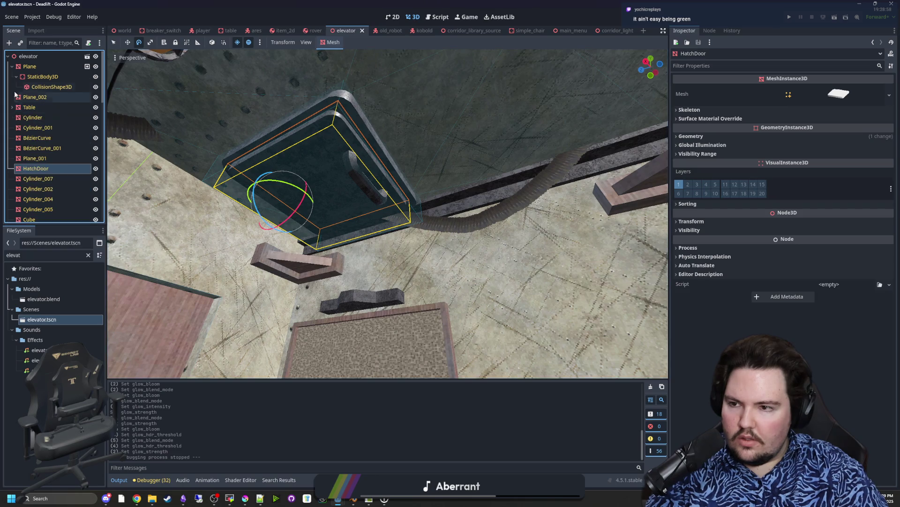
scroll(30, 131, down, 5)
click(46, 135)
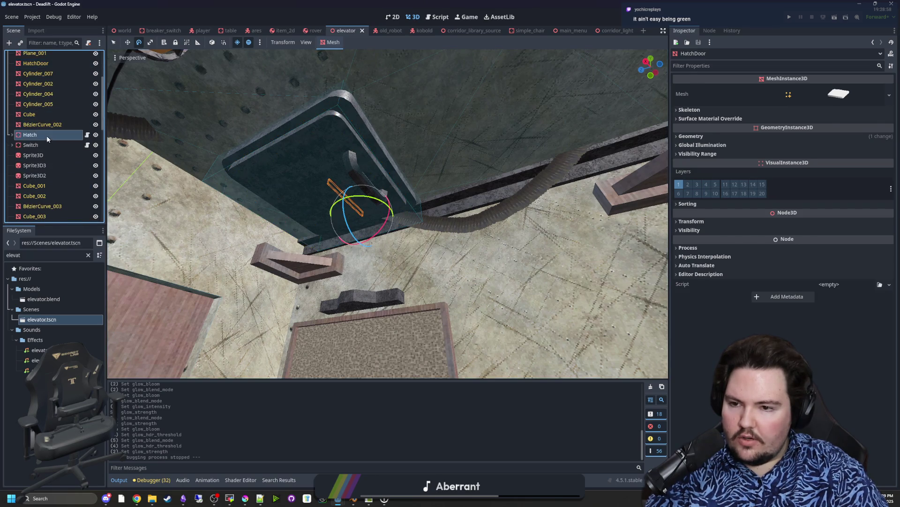
click(87, 135)
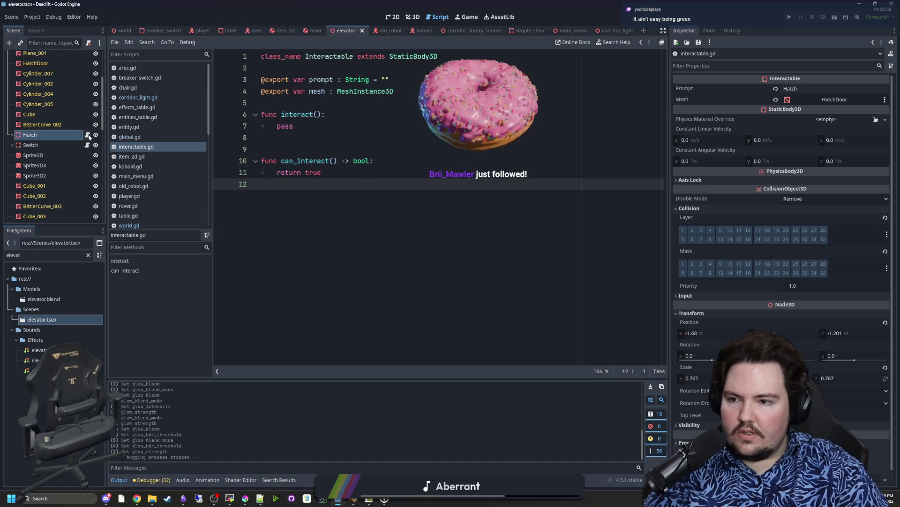
- Replace the Hatch node's script with a new hatch.gd script
click(46, 135)
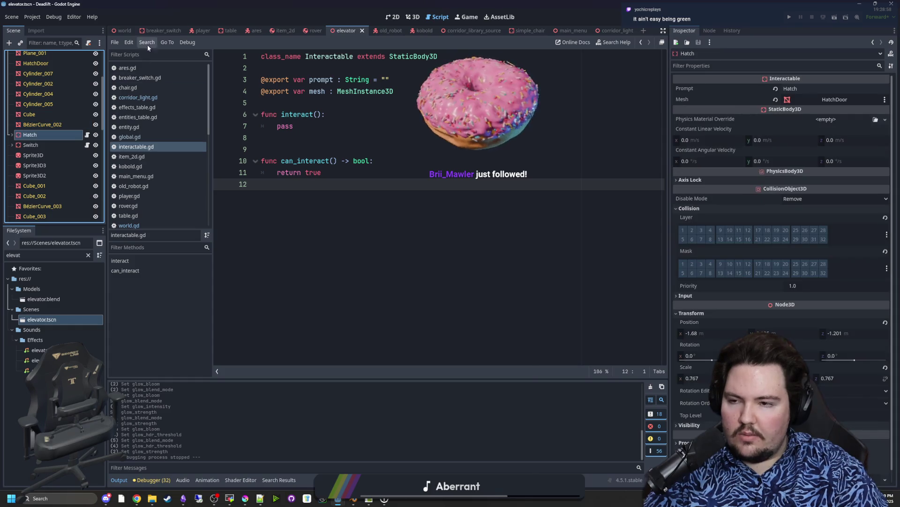
click(88, 42)
click(88, 42)
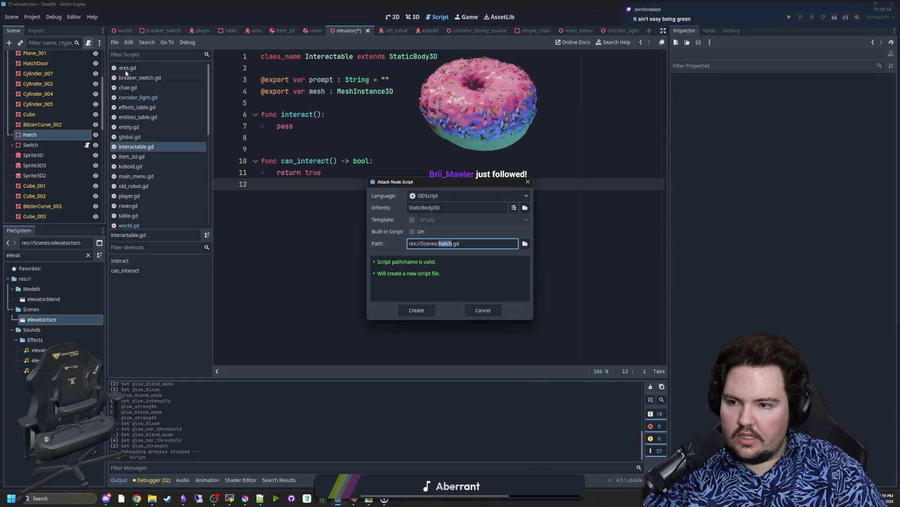
click(427, 310)
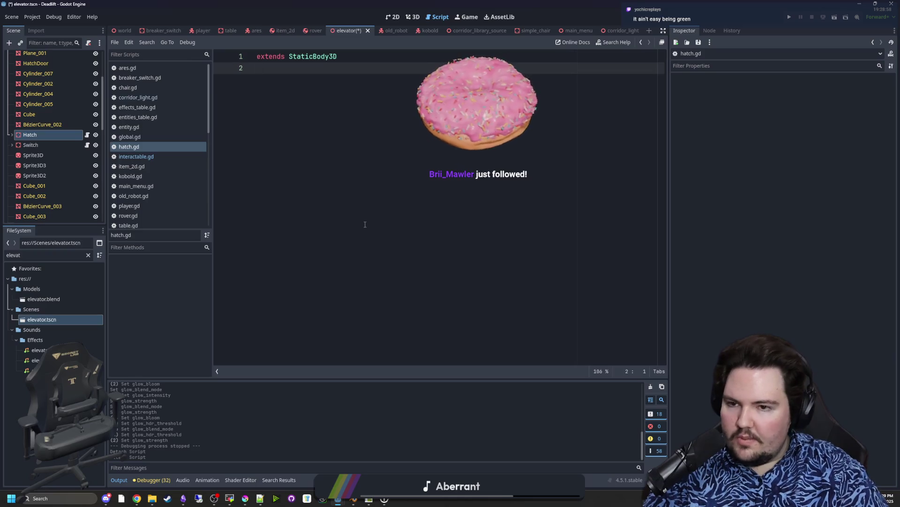
- Make hatch.gd extend Interactable and add an interact() function
key(Return)
text(func -)
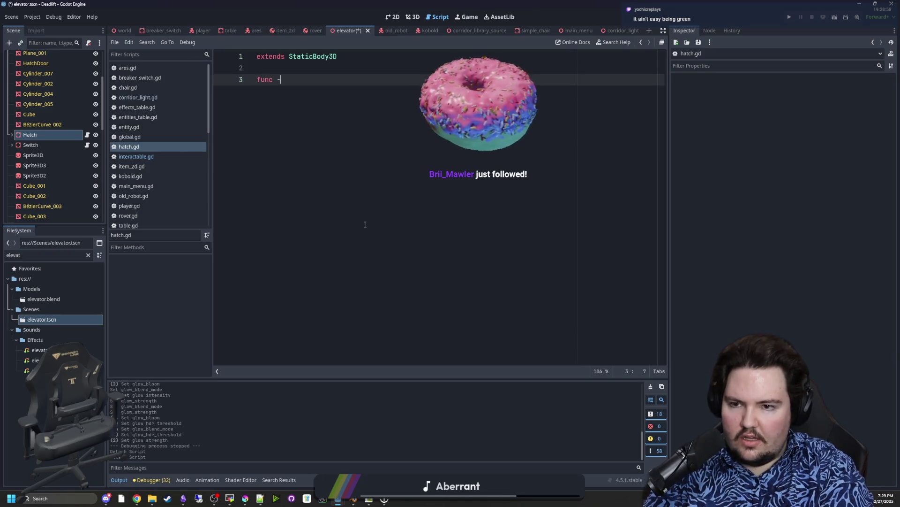
key(BackSpace)
text(_i)
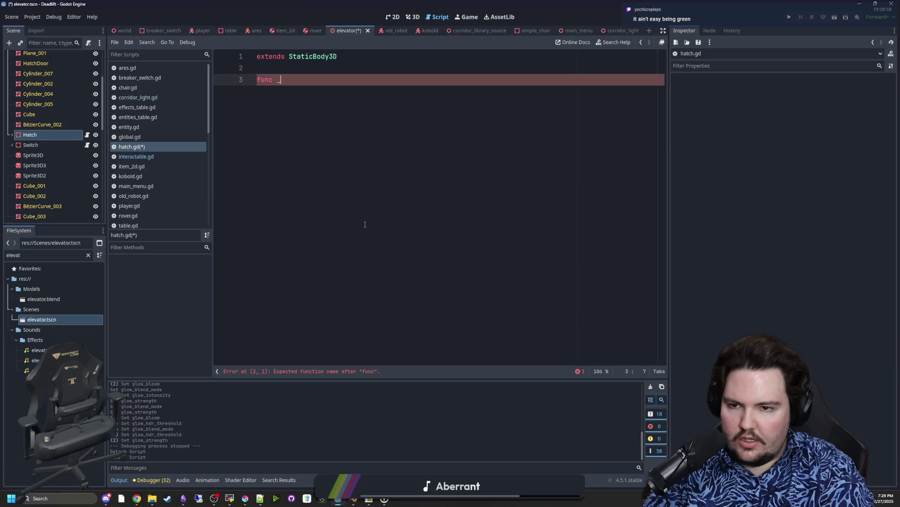
key(BackSpace)
key(BackSpace)
text(inter)
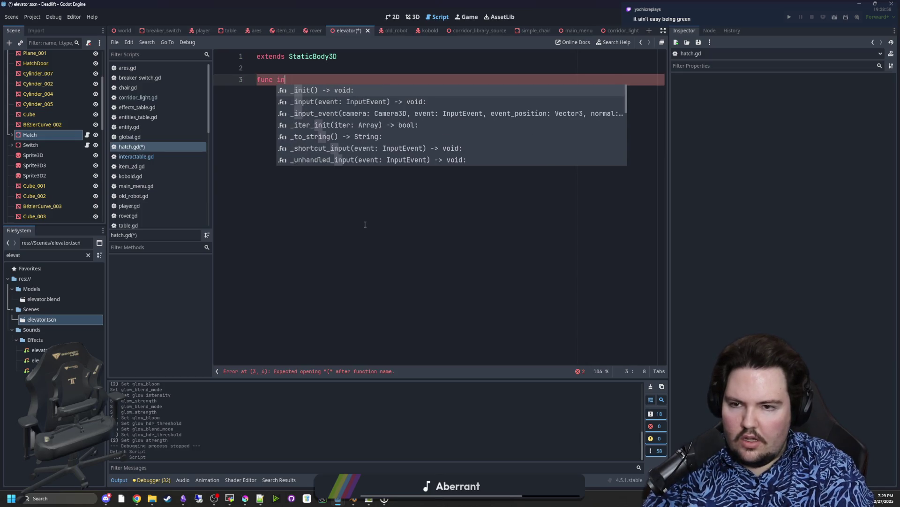
double_click(327, 61)
text(In)
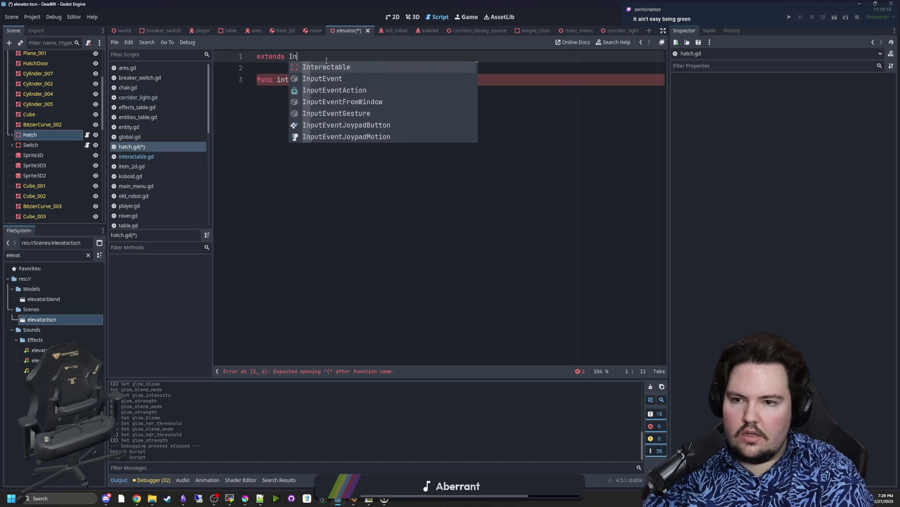
key(Return)
click(322, 82)
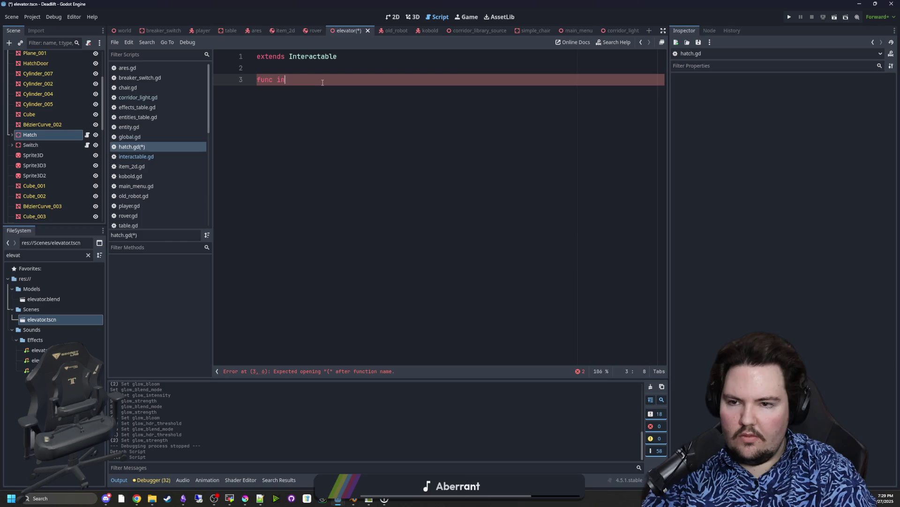
text(int)
key(Return)
key(Return)
text(Global)
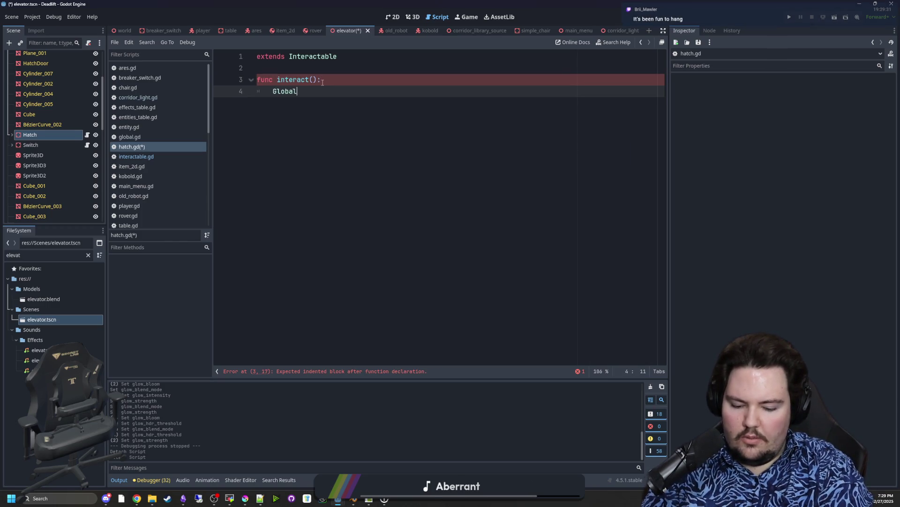
- Have interact() call Global.world.set_hatch_stage(0) and save the script
text(.world.set_)
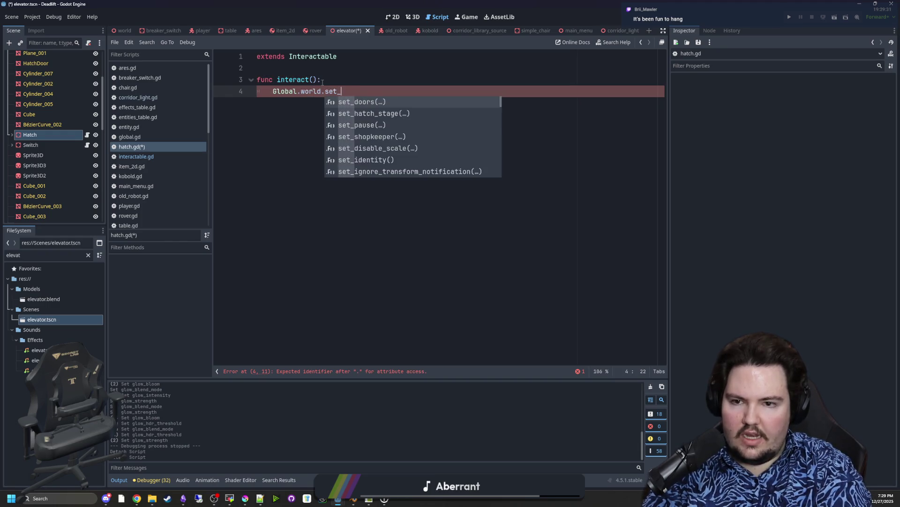
text(hatch)
key(Return)
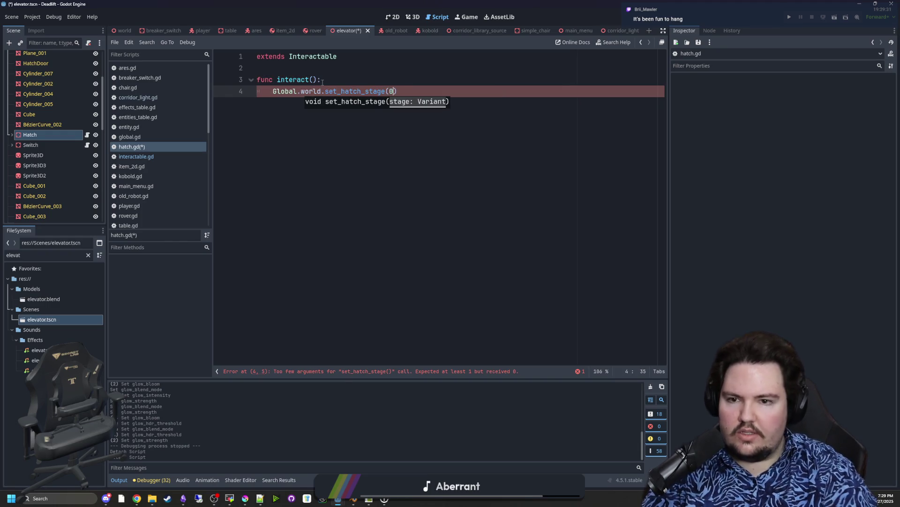
click(320, 73)
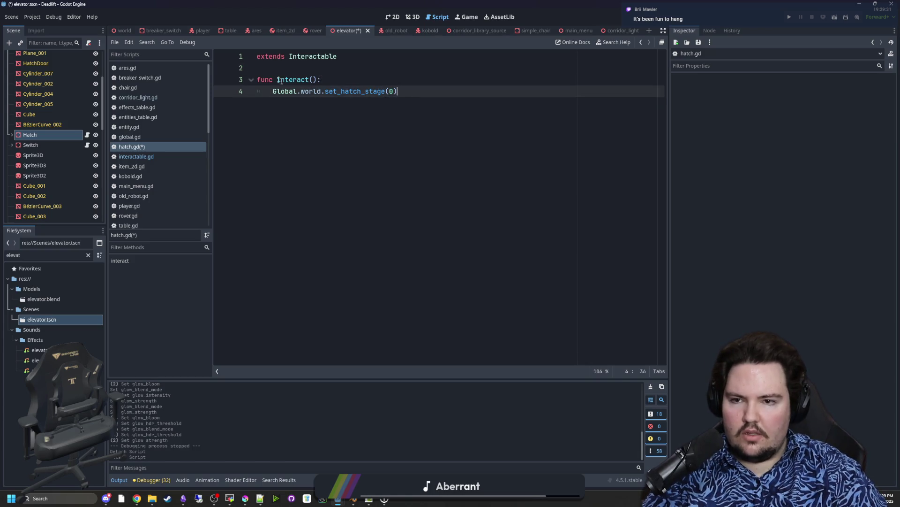
key(ctrl+s)
click(224, 86)
drag(224, 86, 215, 79)
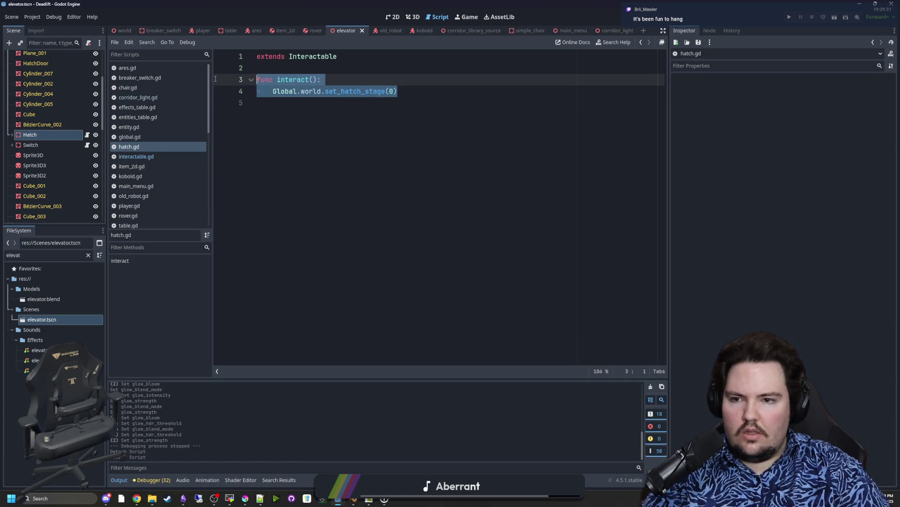
- Enter 'Close Hatch' as the Hatch node's Prompt, save the elevator scene, and view interactable.gd
click(314, 70)
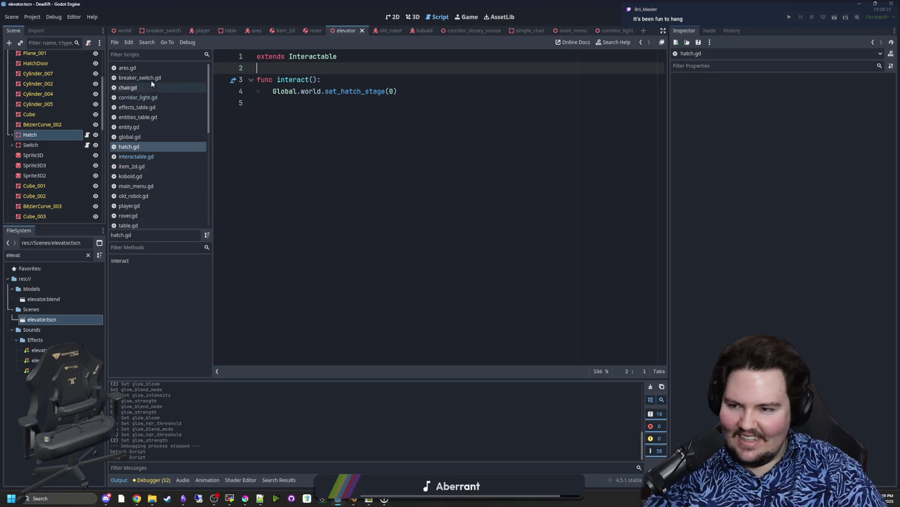
click(66, 146)
click(824, 90)
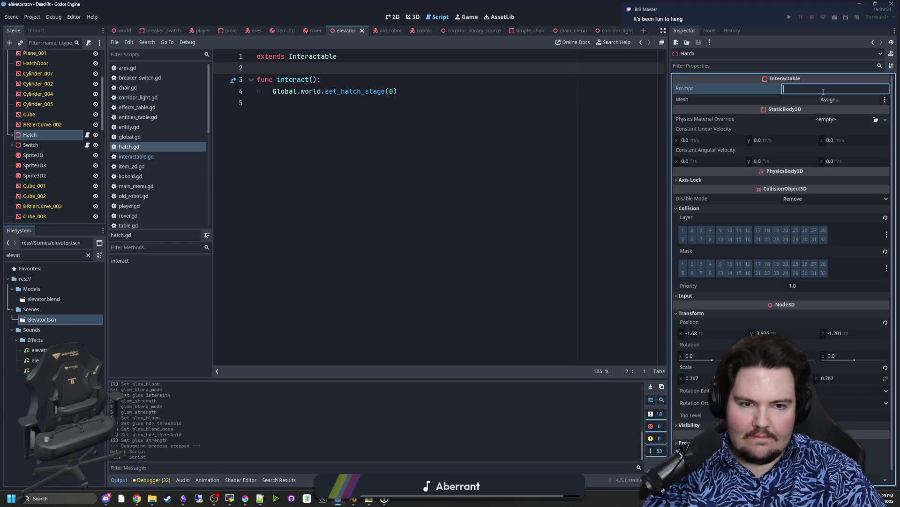
text(Close Hatch)
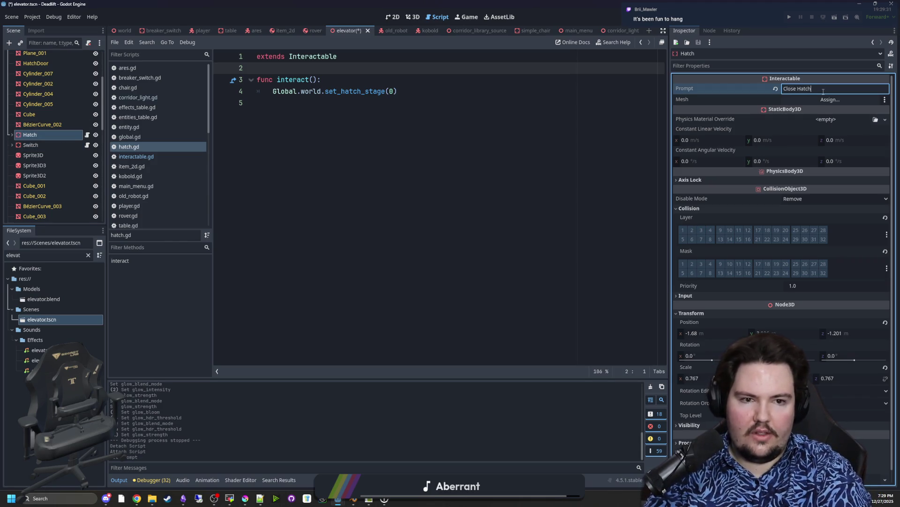
click(468, 103)
key(ctrl+s)
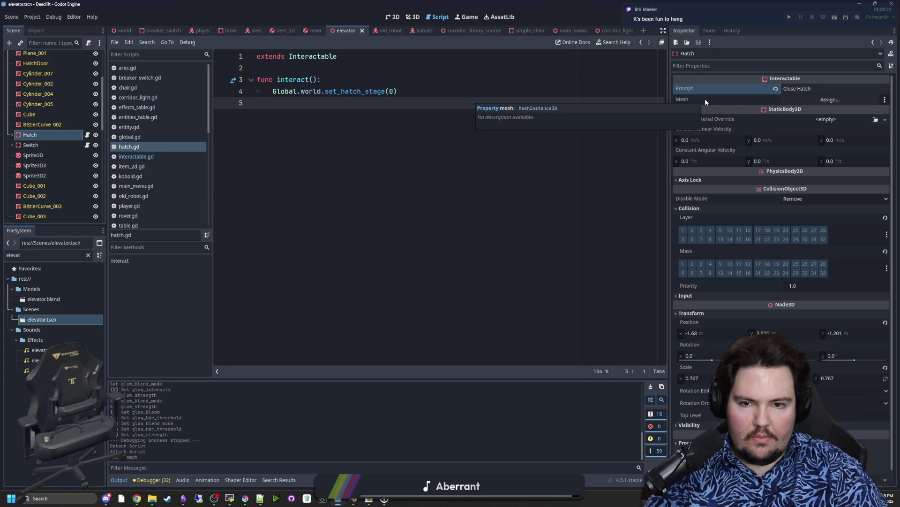
ctrl+click(299, 56)
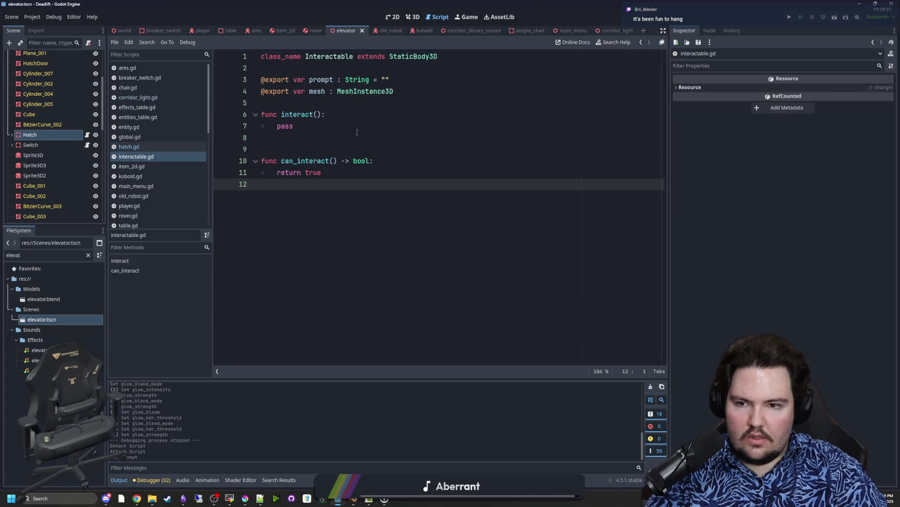
- Compare hatch.gd with the Interactable base script interactable.gd
key(alt+Left)
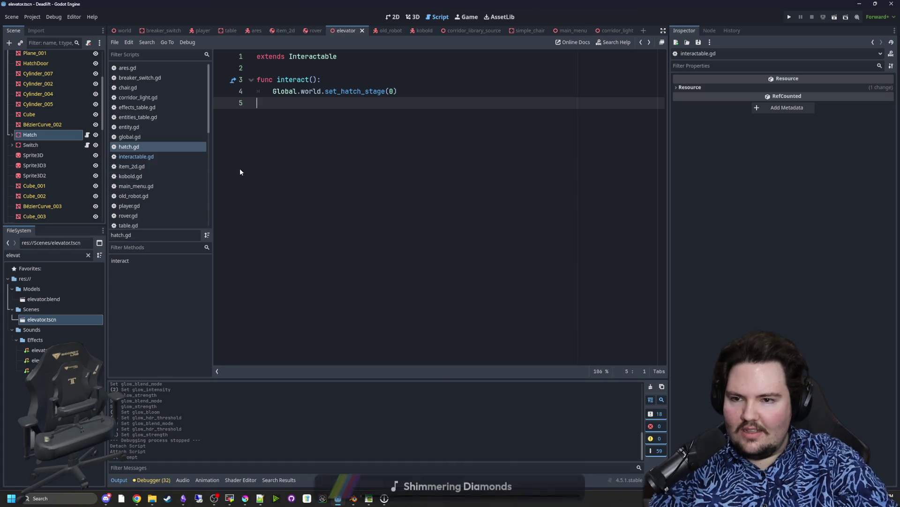
click(352, 65)
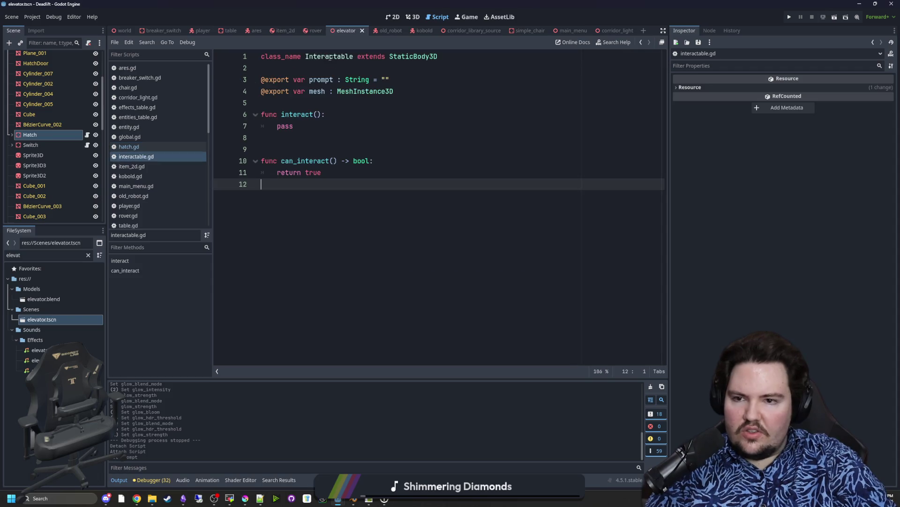
click(313, 99)
- Save the elevator scene, view the Switch node's Lights prompt, and clear the FileSystem filter
key(ctrl+s)
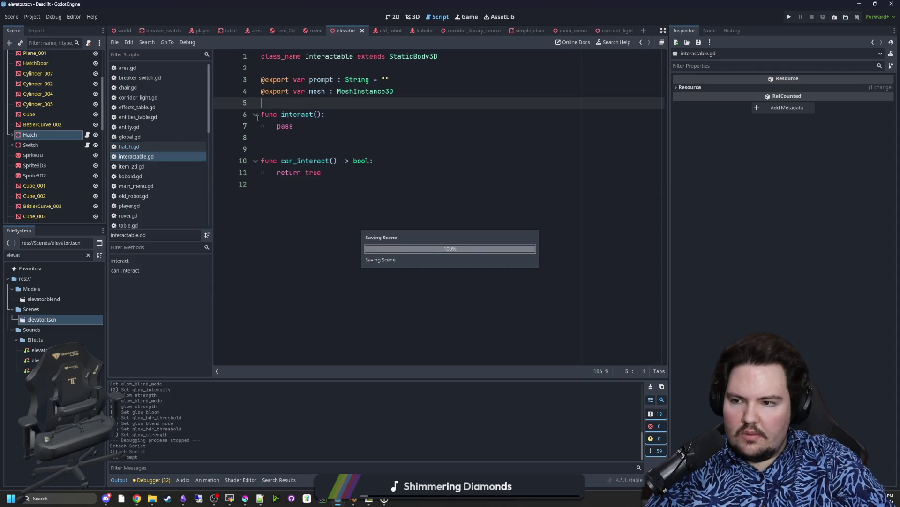
click(30, 144)
click(351, 141)
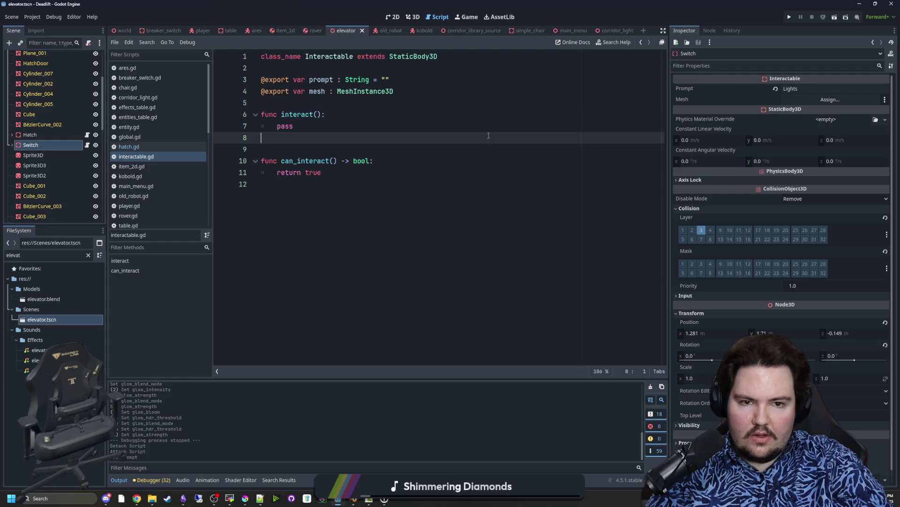
key(ctrl+s)
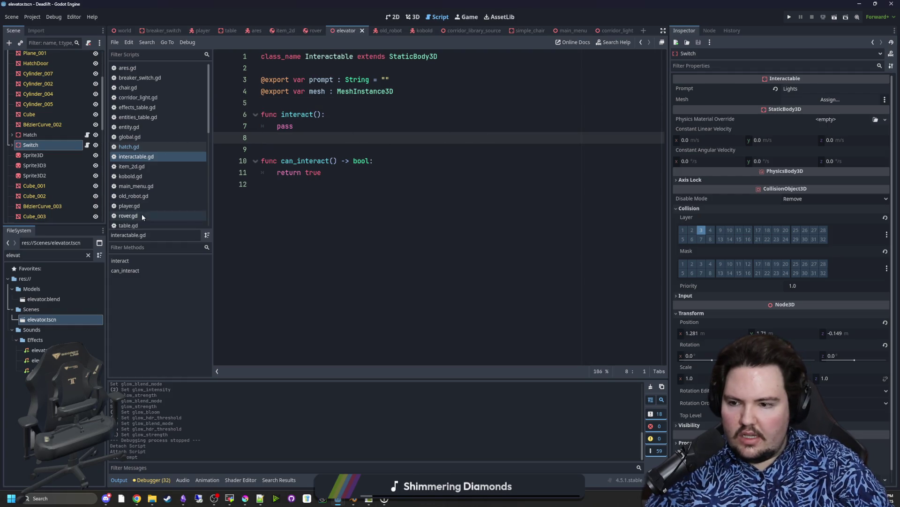
click(88, 255)
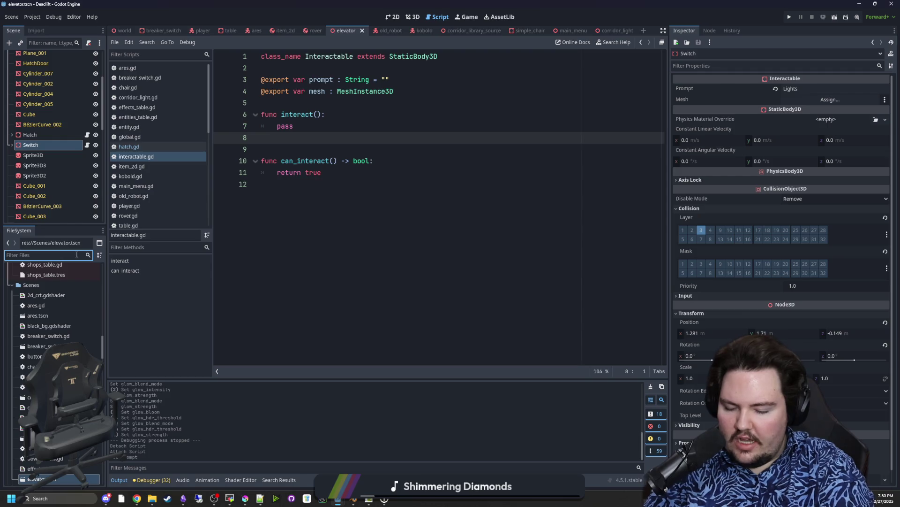
- Filter the FileSystem by '3d' and open button_3d.gd
text(inte)
key(BackSpace)
key(BackSpace)
key(BackSpace)
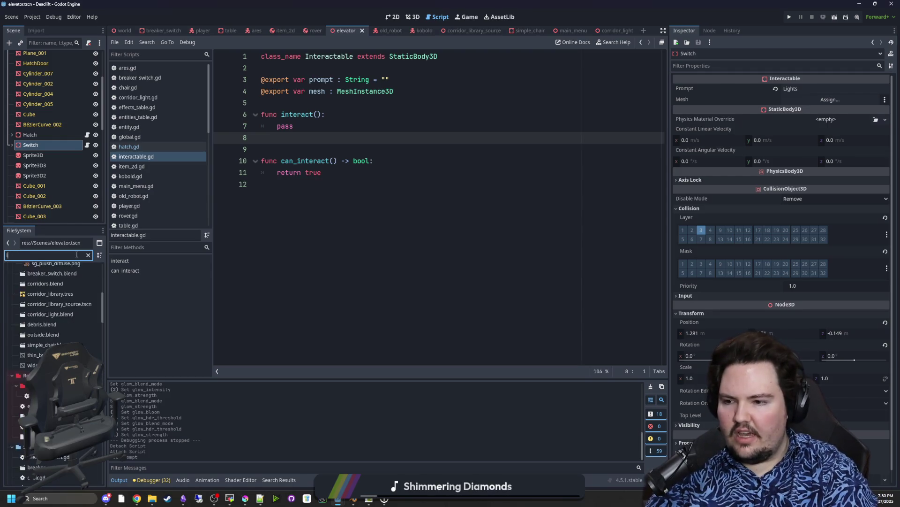
text(3d)
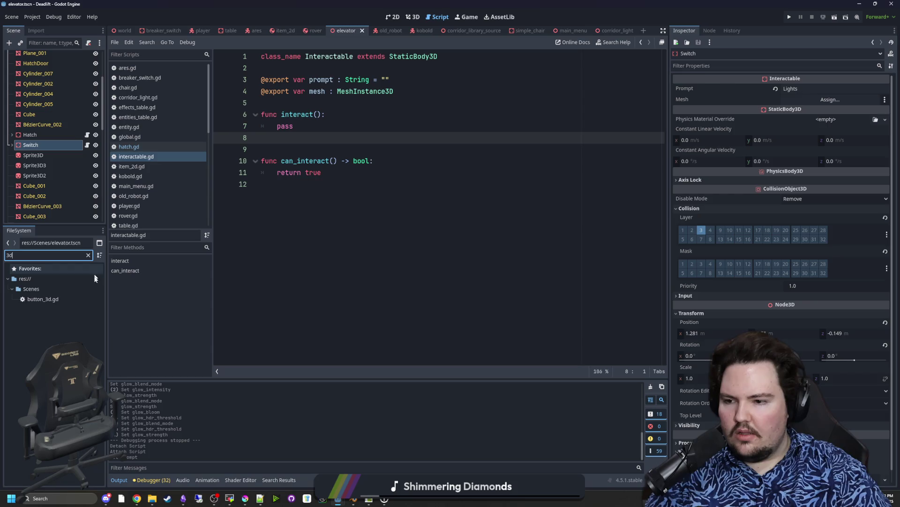
double_click(72, 301)
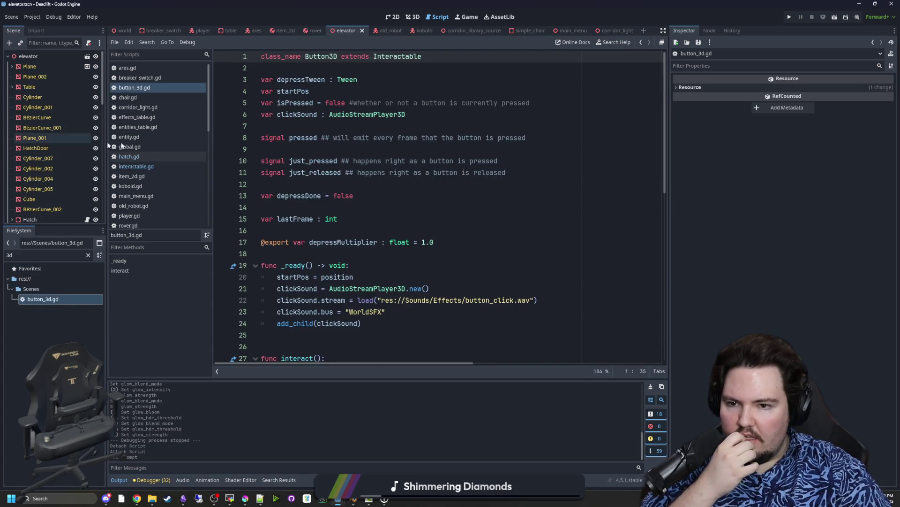
- Read through button_3d.gd, the Button3D class extending Interactable
click(389, 150)
scroll(406, 194, down, 9)
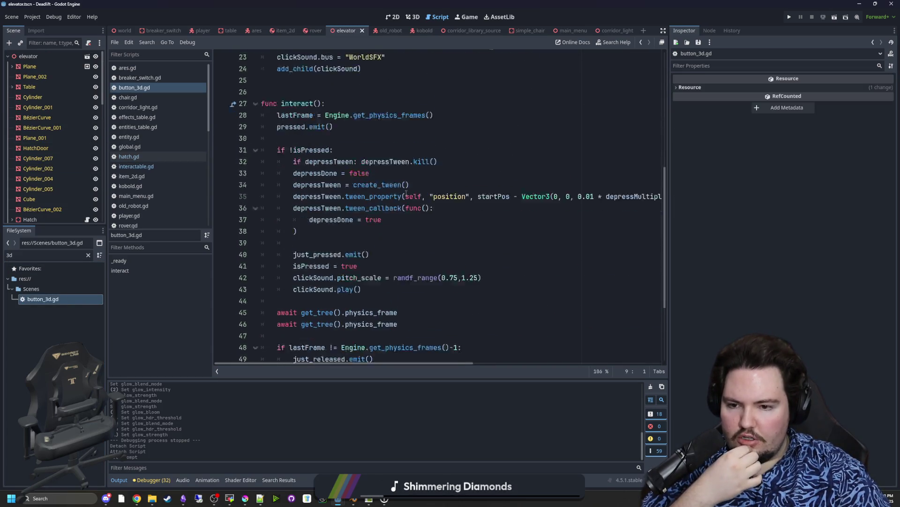
scroll(406, 193, down, 2)
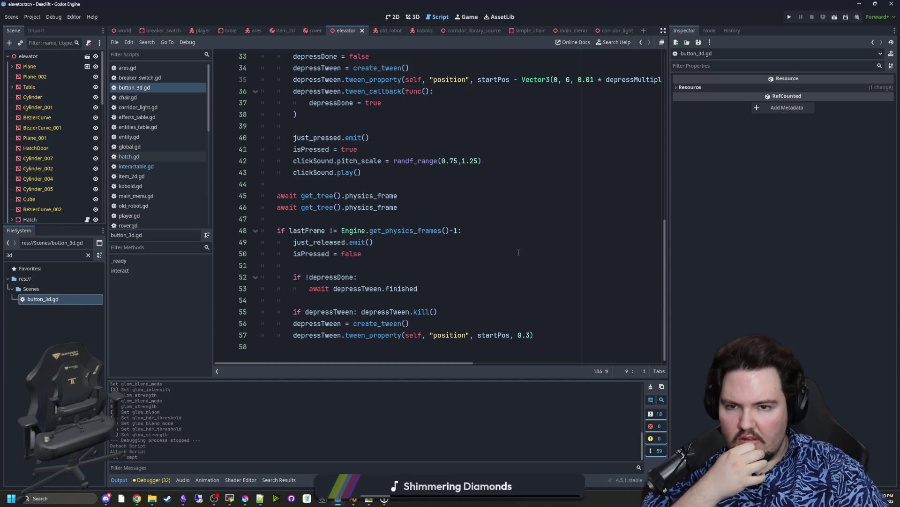
scroll(519, 253, up, 5)
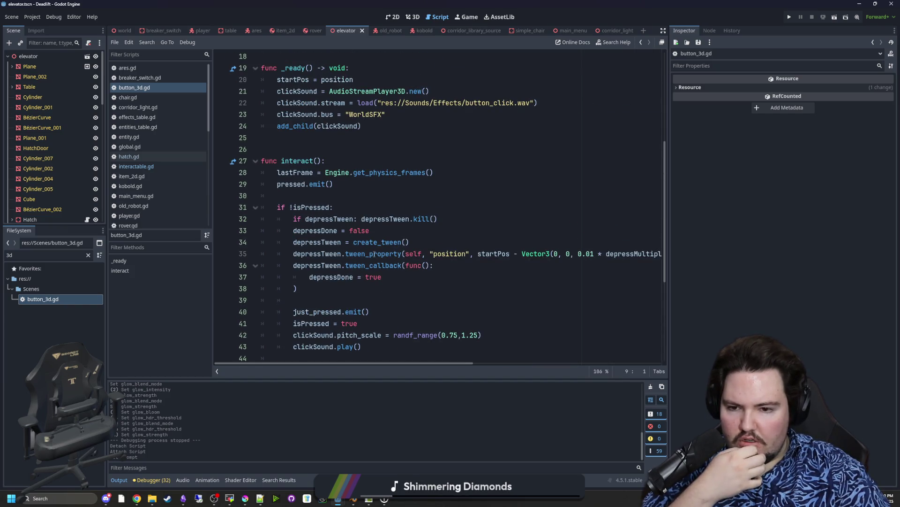
mouse_move(375, 254)
scroll(371, 249, up, 4)
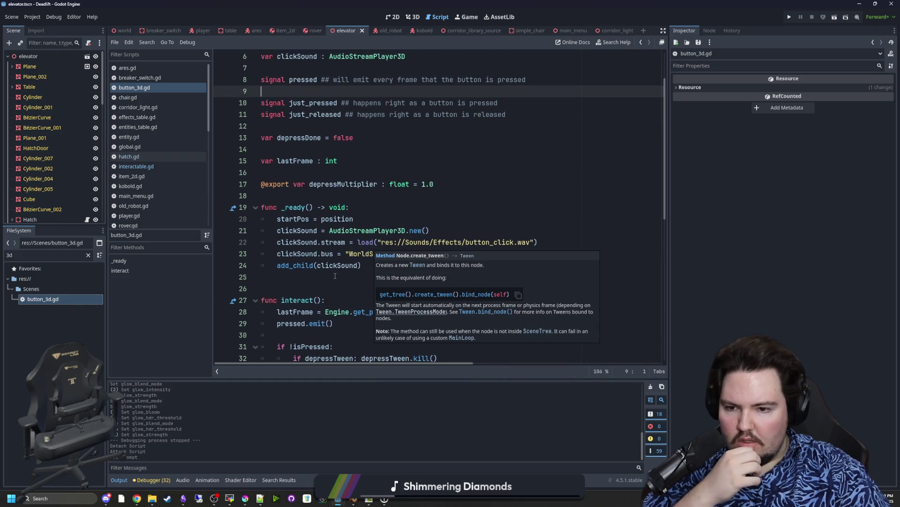
click(370, 278)
scroll(407, 175, up, 2)
click(425, 181)
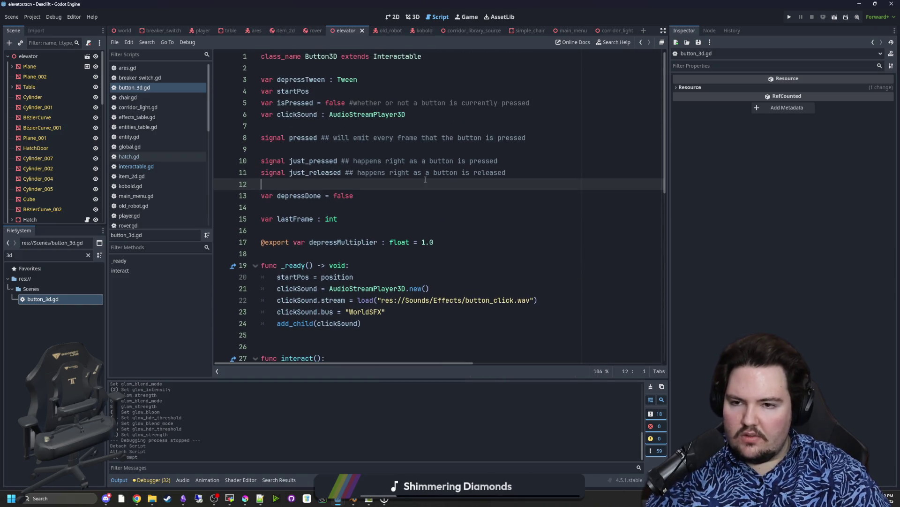
- Jump from the Interactable reference in button_3d.gd to interactable.gd
click(392, 62)
ctrl+click(391, 61)
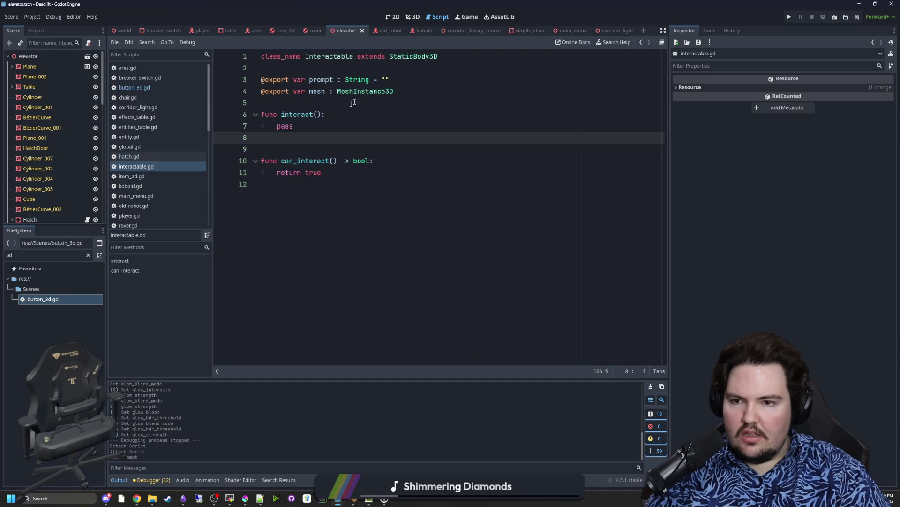
click(327, 98)
key(Down)
key(Down)
key(Down)
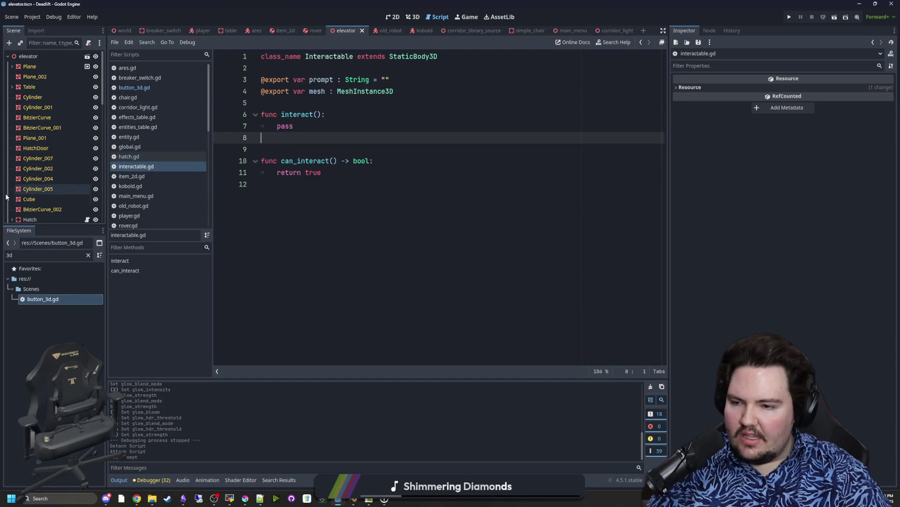
click(463, 201)
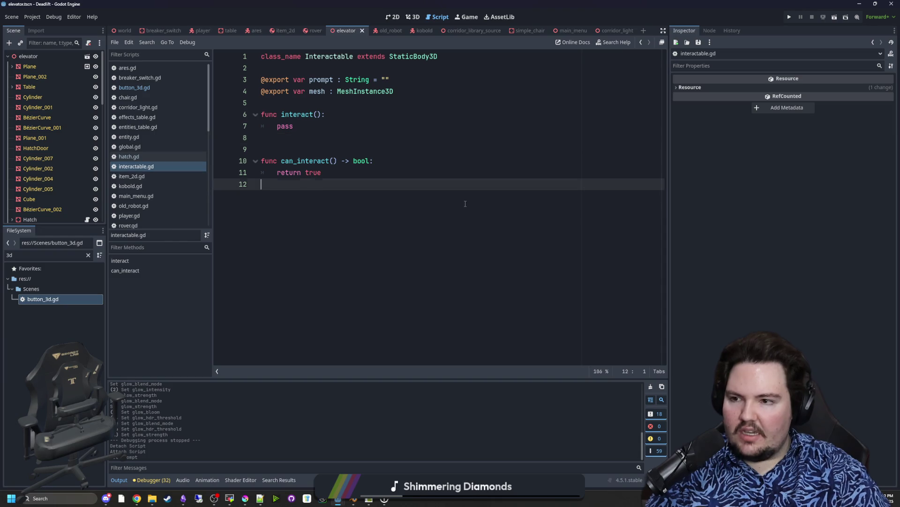
- Switch to the 3D view, run the project, and choose Play in the game's main menu
click(414, 17)
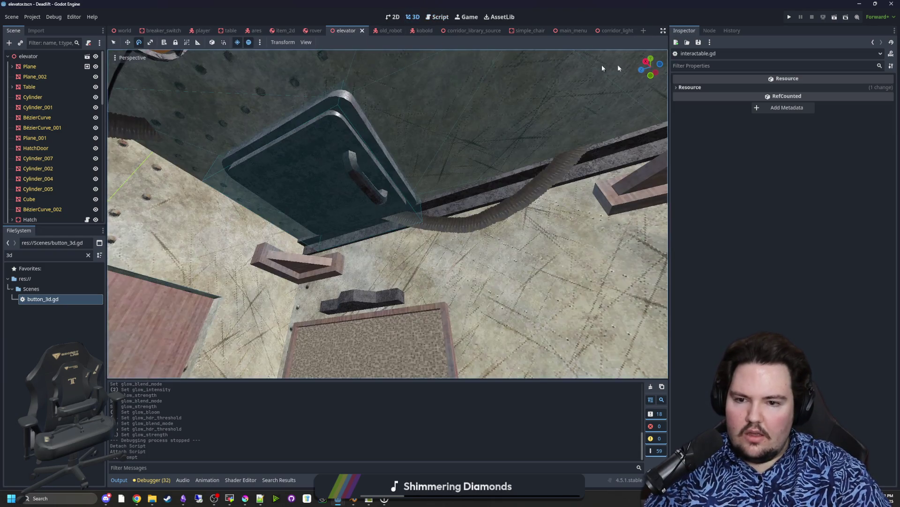
click(792, 15)
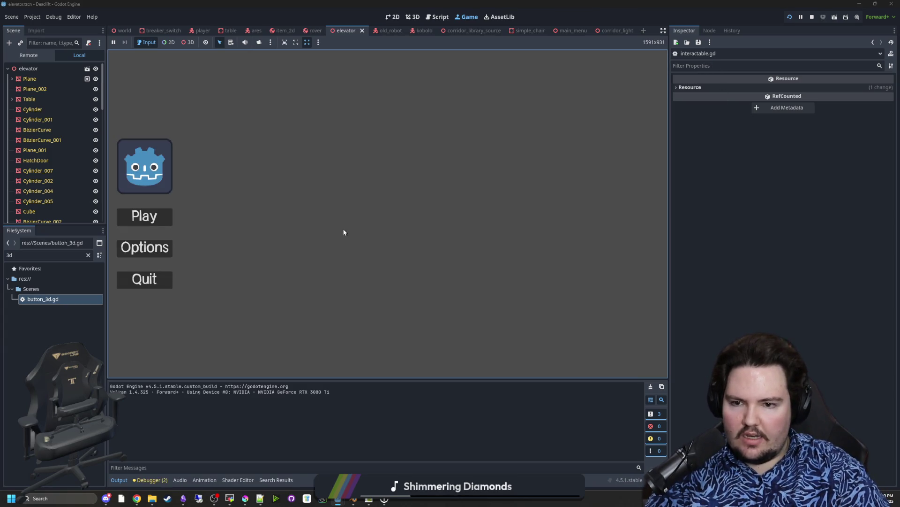
click(169, 221)
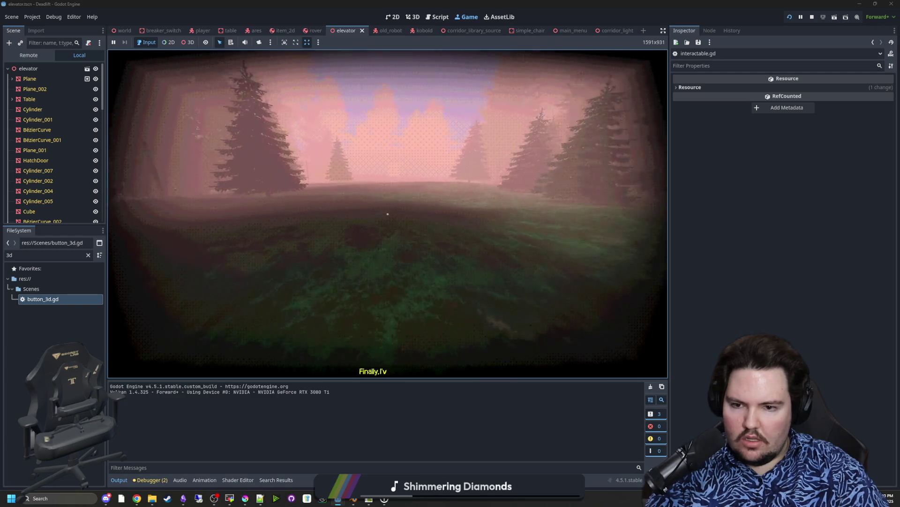
- Walk the player across the field into the elevator and pause the game
key(w)
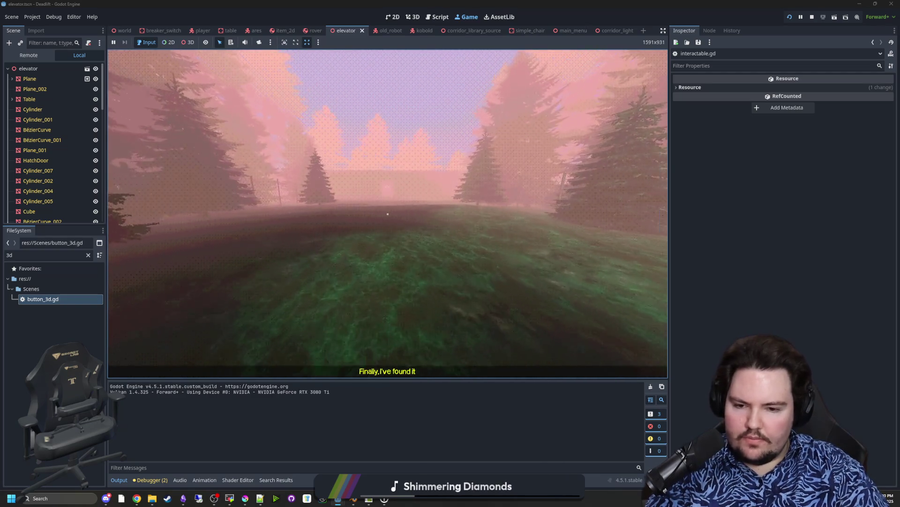
key(w)
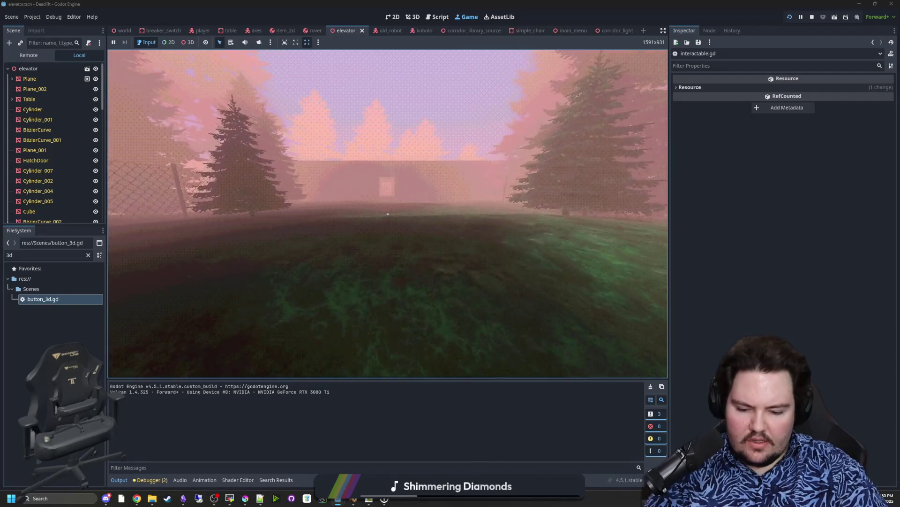
key(w)
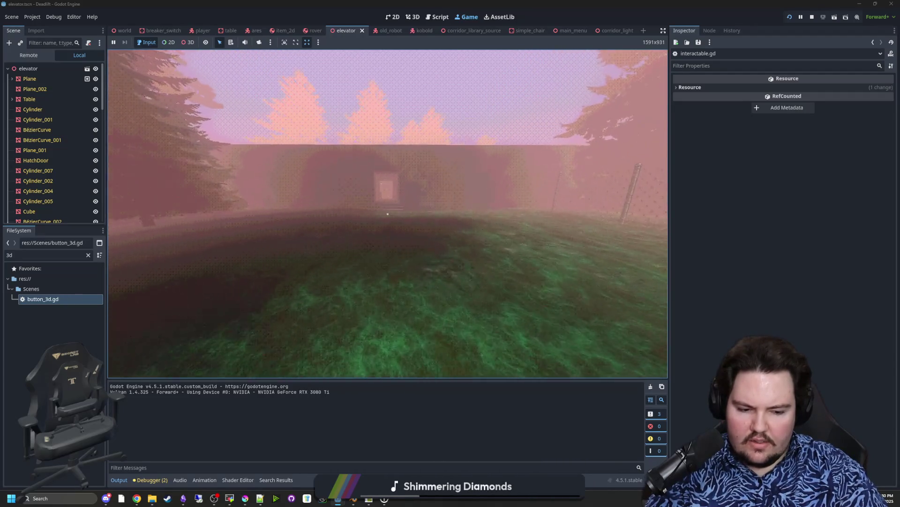
key(w)
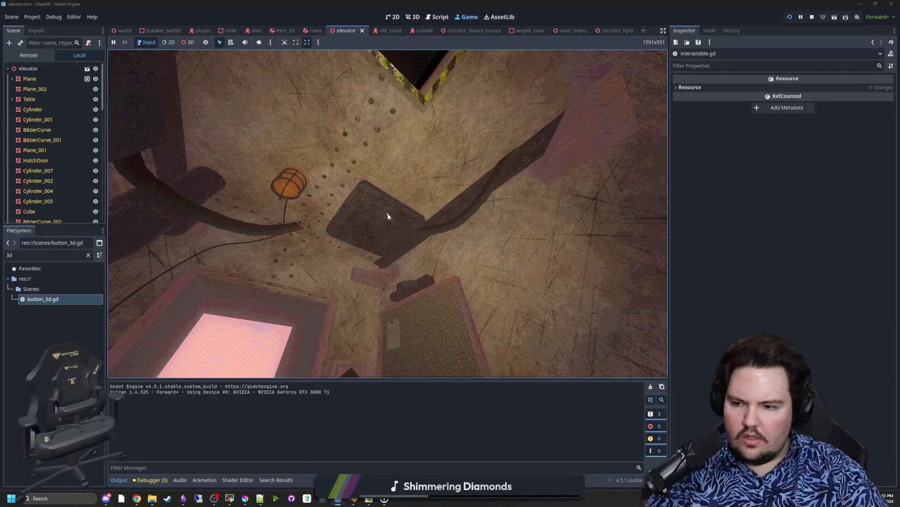
key(super)
key(Escape)
key(Escape)
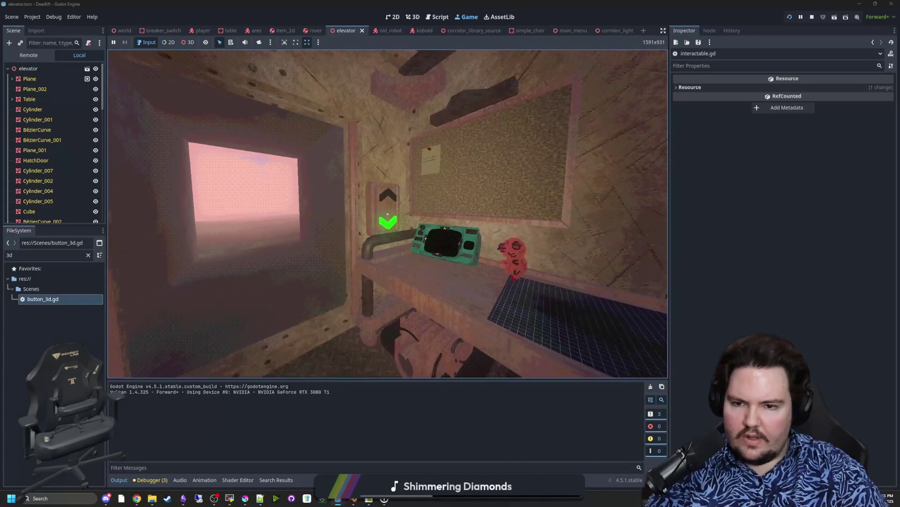
key(Escape)
key(super)
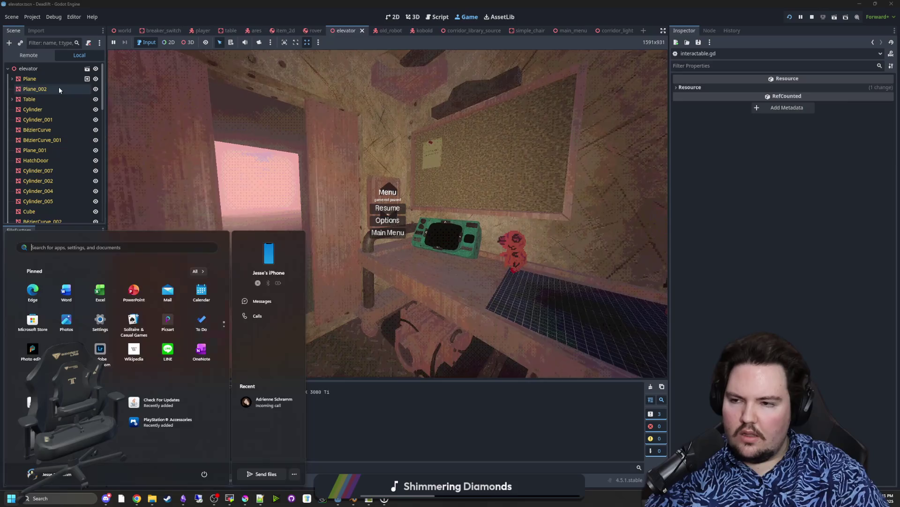
- Inspect the Switch and Hatch nodes, then resume the game beneath the ceiling hatch
click(58, 89)
scroll(59, 117, down, 3)
click(60, 134)
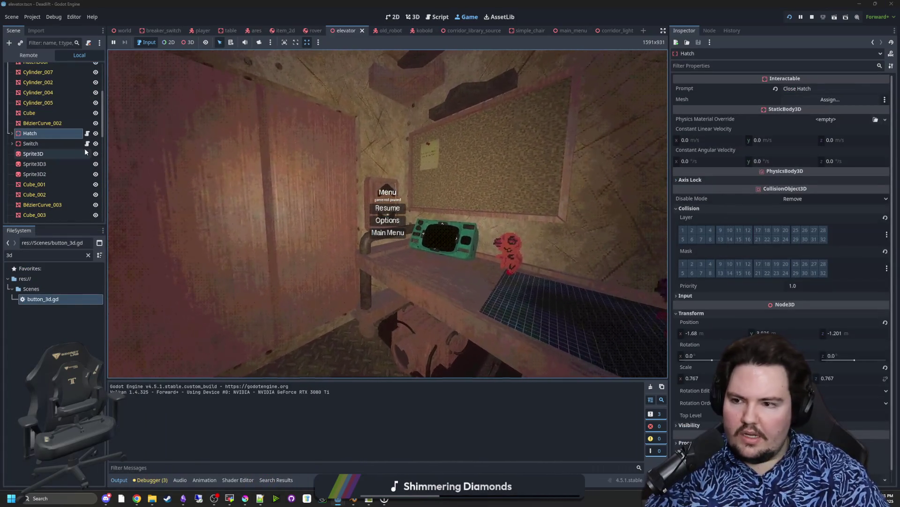
click(61, 141)
click(58, 134)
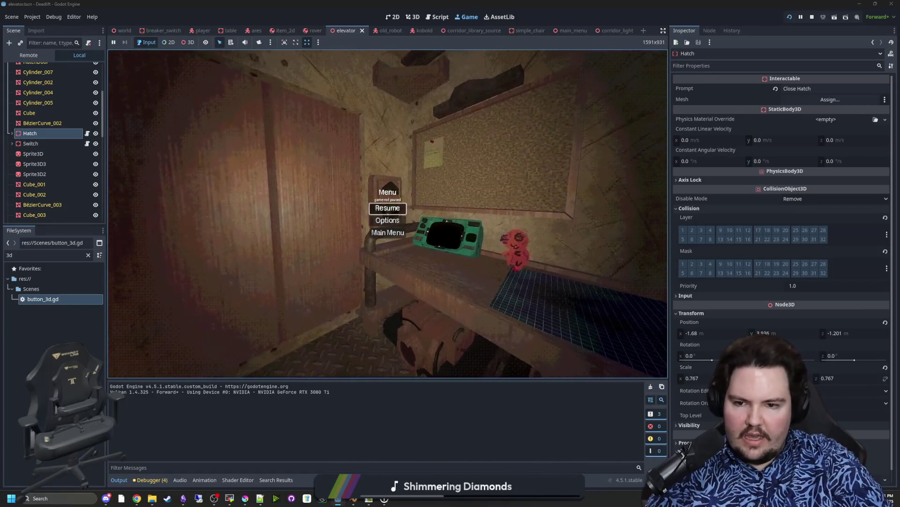
click(386, 207)
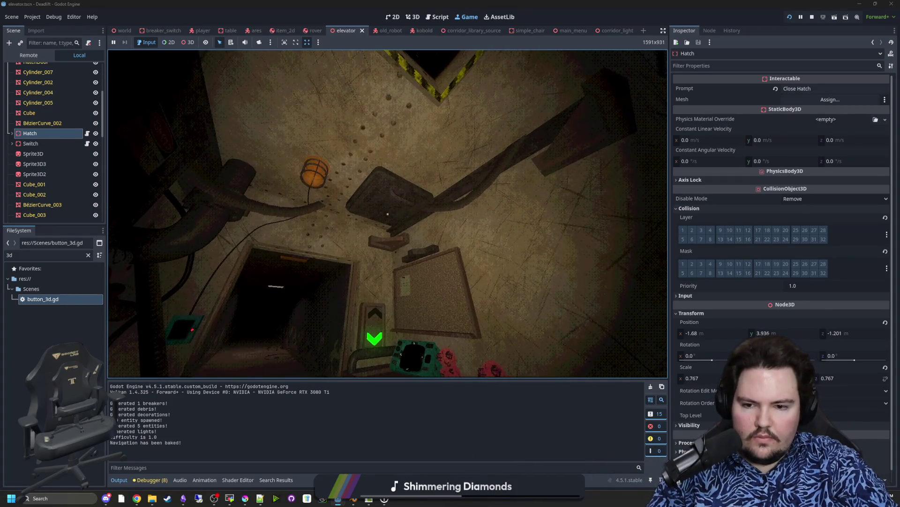
- Launch Chrome and load the Twitch page by entering 'twitch'
key(super)
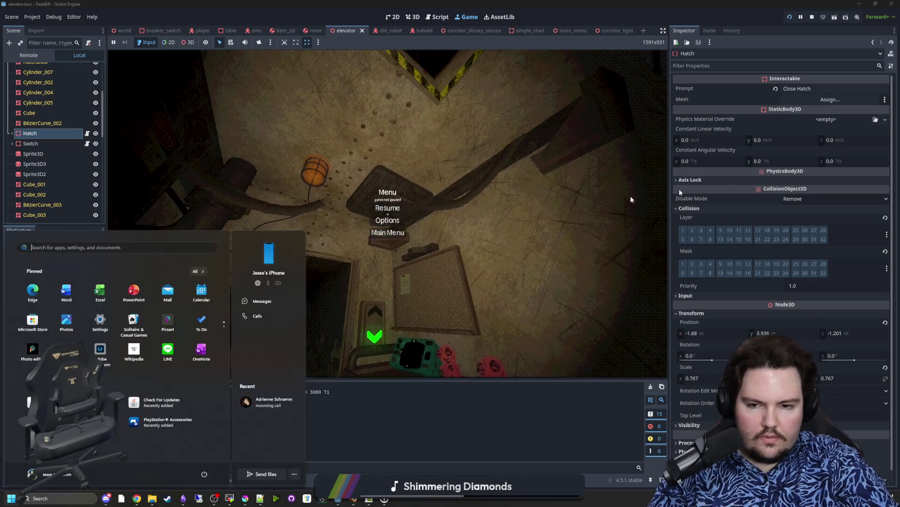
key(super)
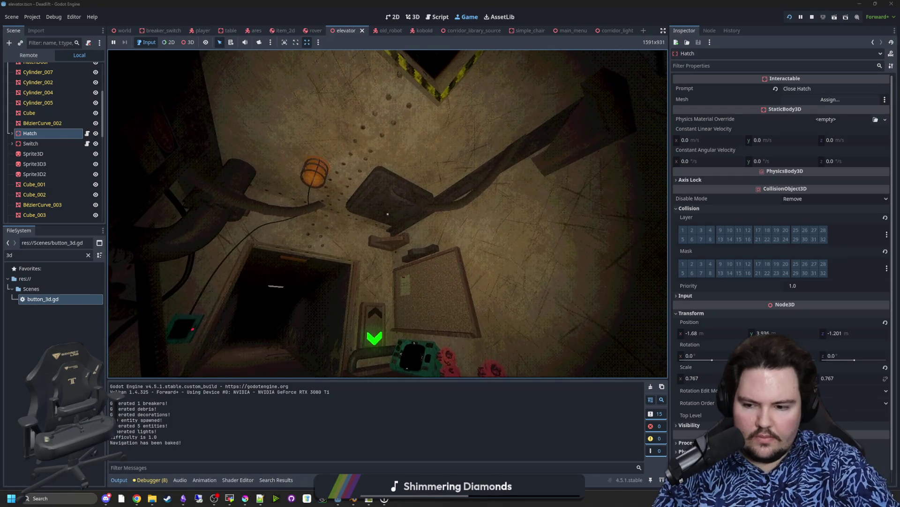
key(super)
key(super)
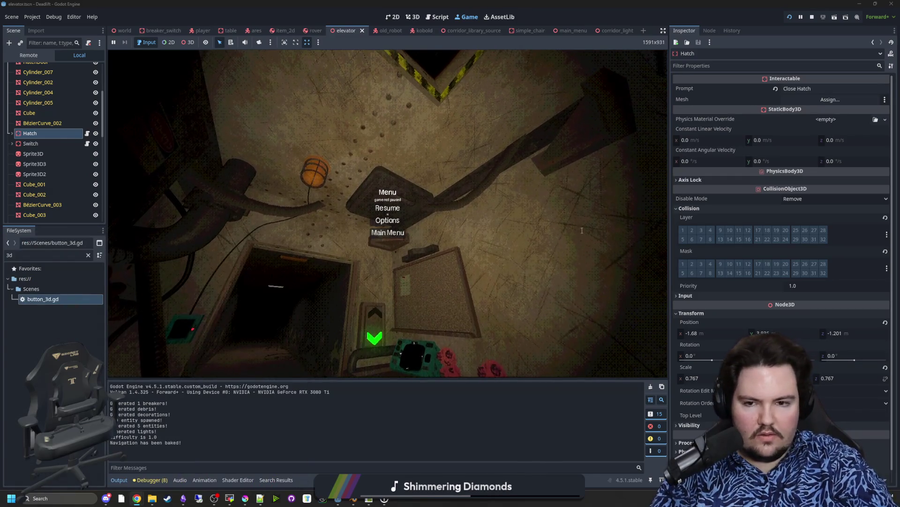
key(super+3)
text(twitch)
key(Return)
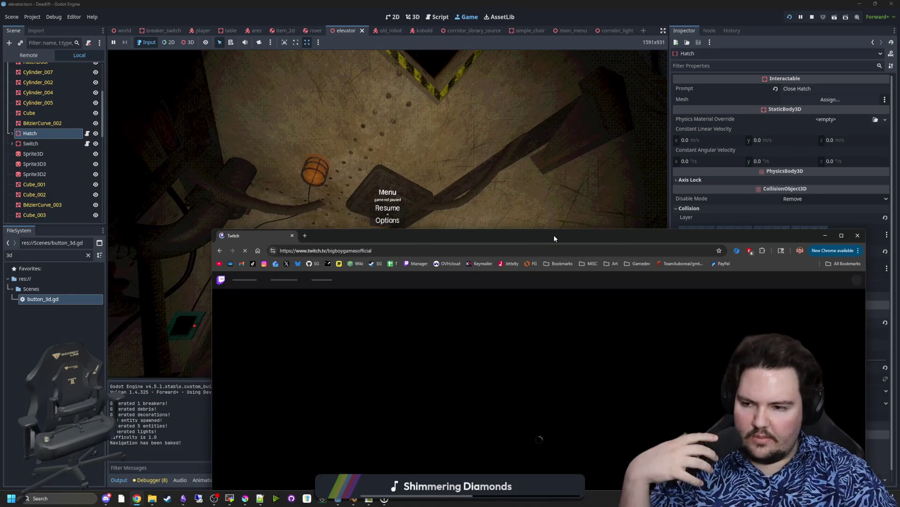
- Move the browser window up, play the stream, and browse the expanded Followed Channels list
drag(553, 238, 521, 138)
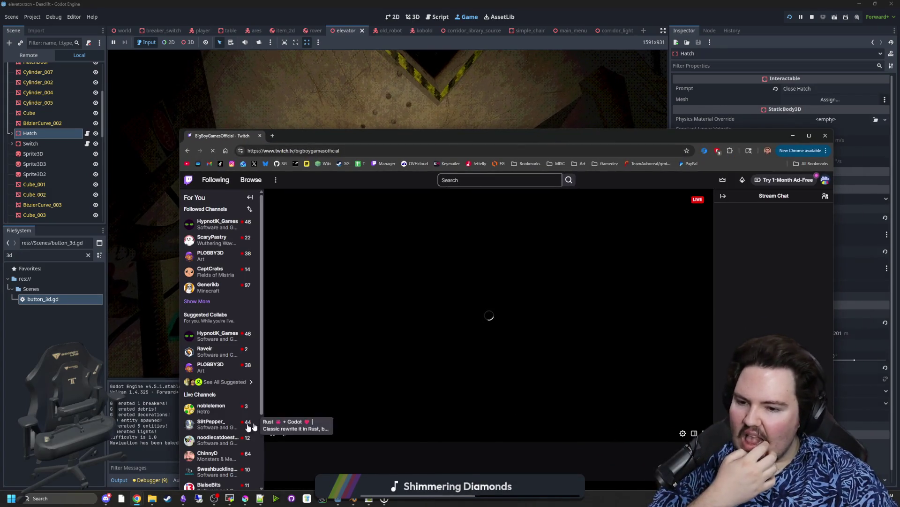
click(275, 427)
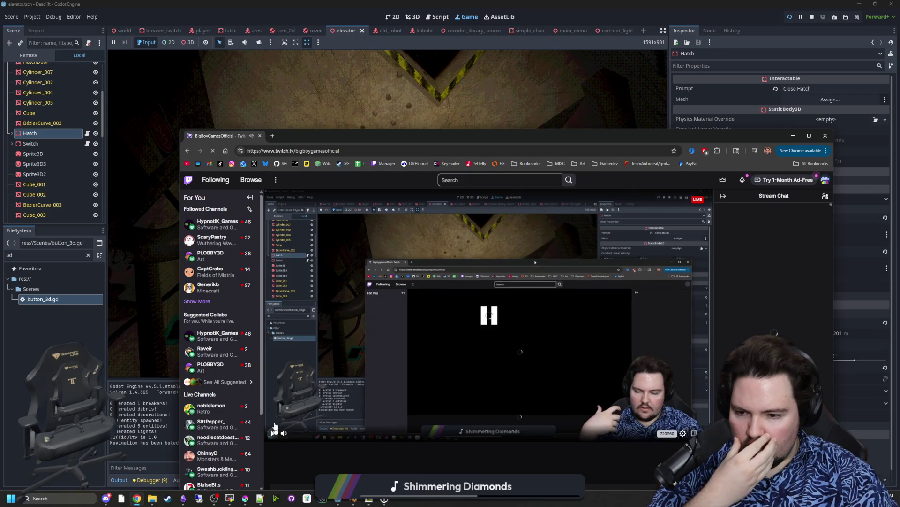
click(207, 301)
mouse_move(206, 302)
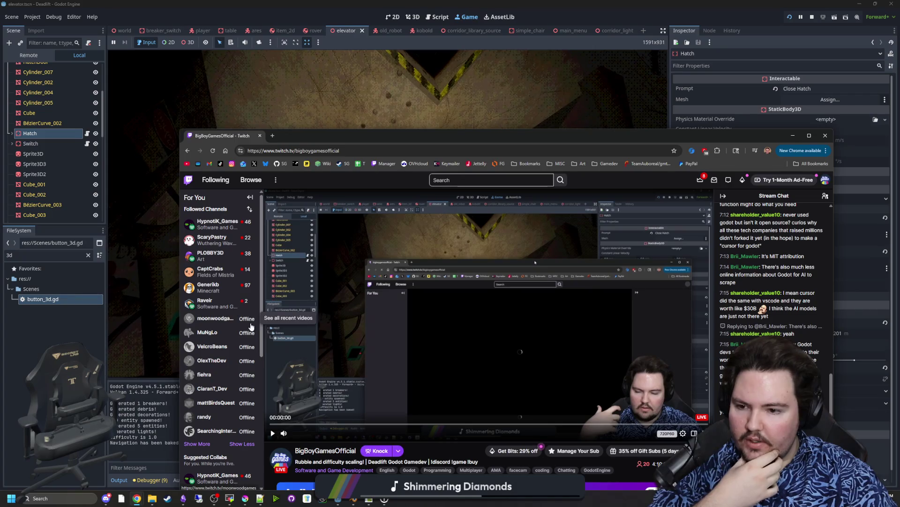
mouse_move(223, 227)
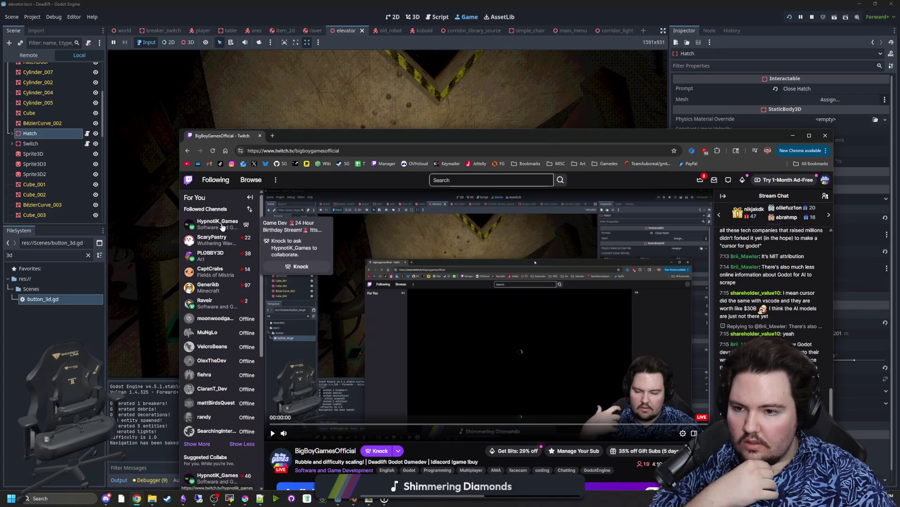
scroll(217, 232, down, 4)
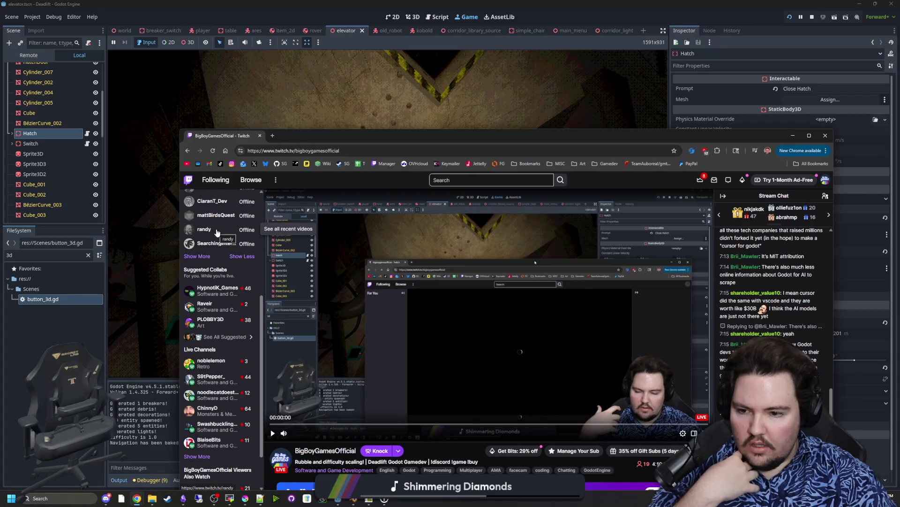
mouse_move(209, 388)
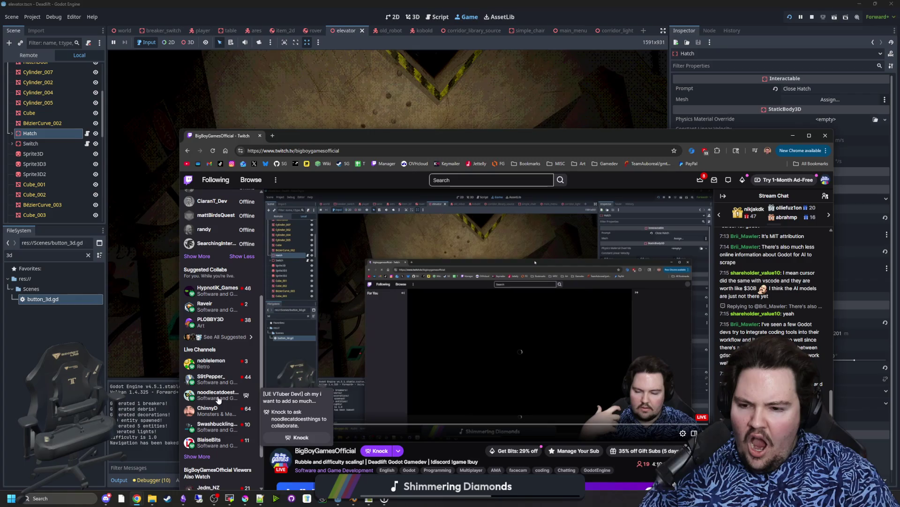
mouse_move(233, 365)
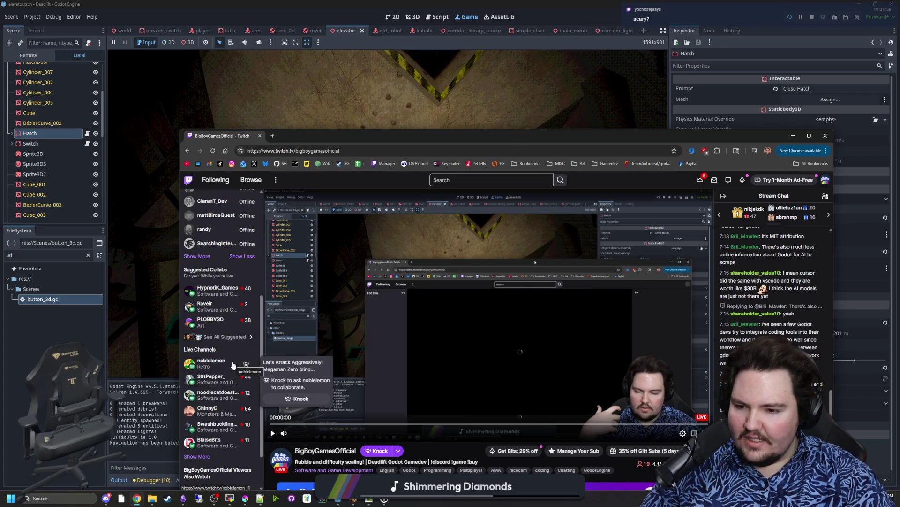
scroll(220, 361, down, 1)
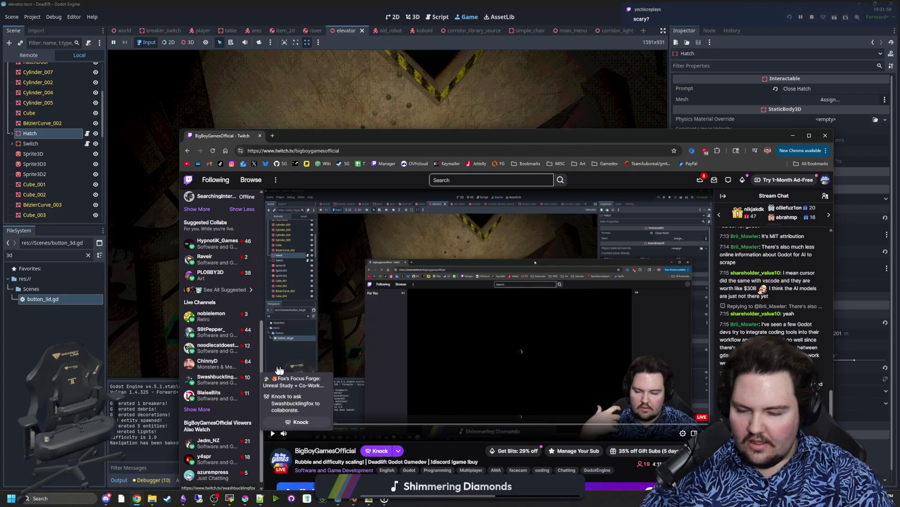
mouse_move(199, 348)
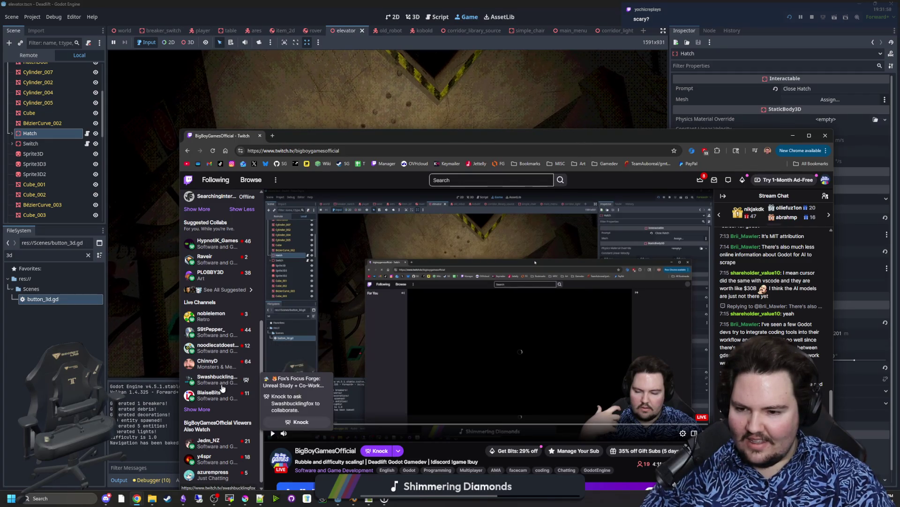
scroll(222, 387, up, 5)
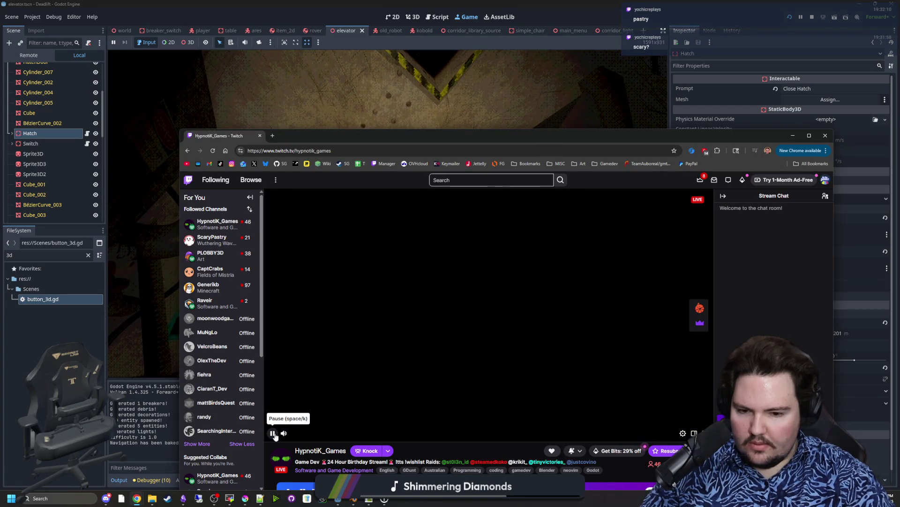
- Pause the stream and switch to another followed channel's stream
click(273, 433)
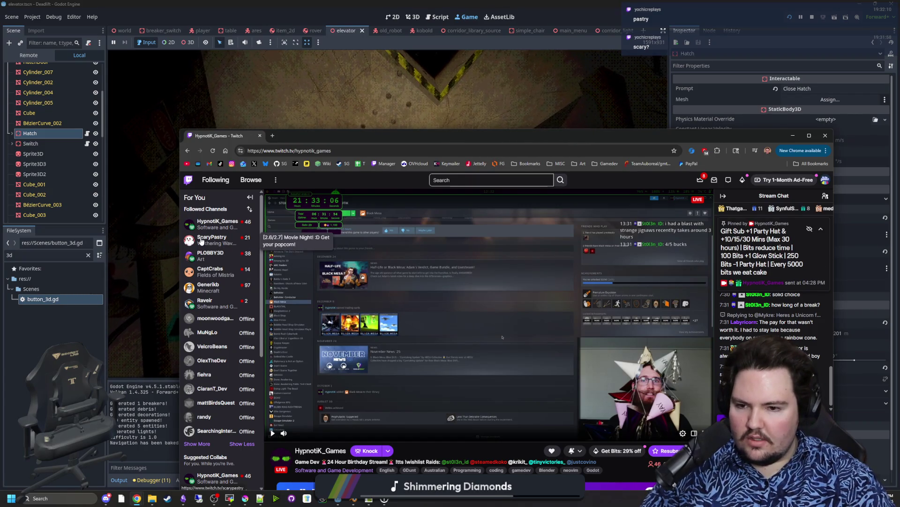
click(212, 240)
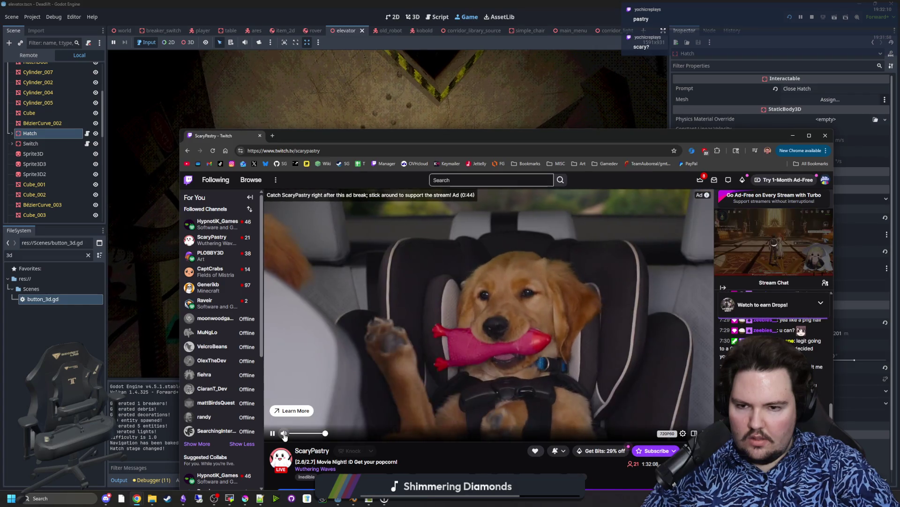
scroll(286, 436, down, 8)
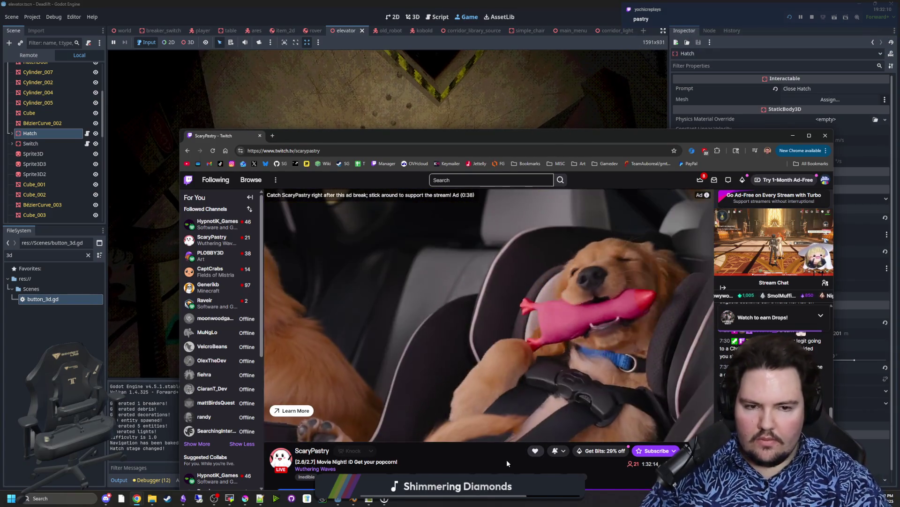
- Resume the game, use the [E] Close Hatch prompt with E, then pause and stop the playtest
click(520, 123)
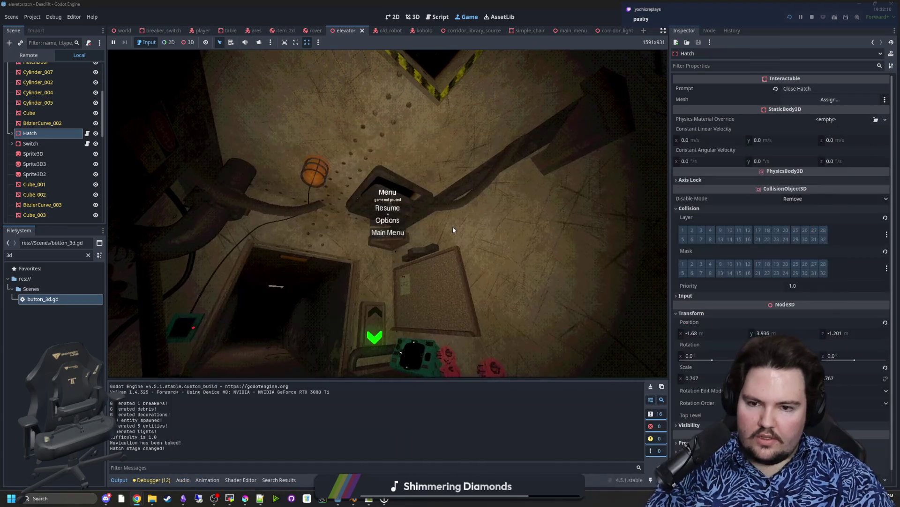
click(386, 208)
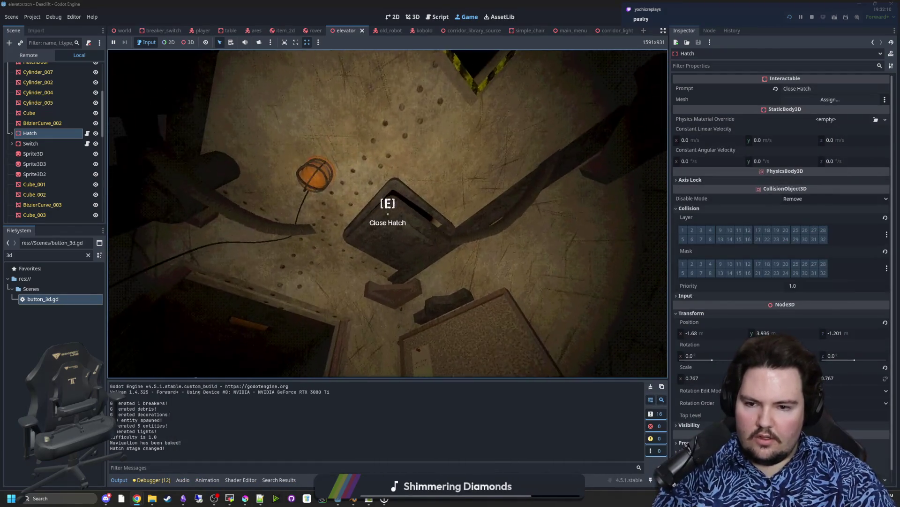
key(e)
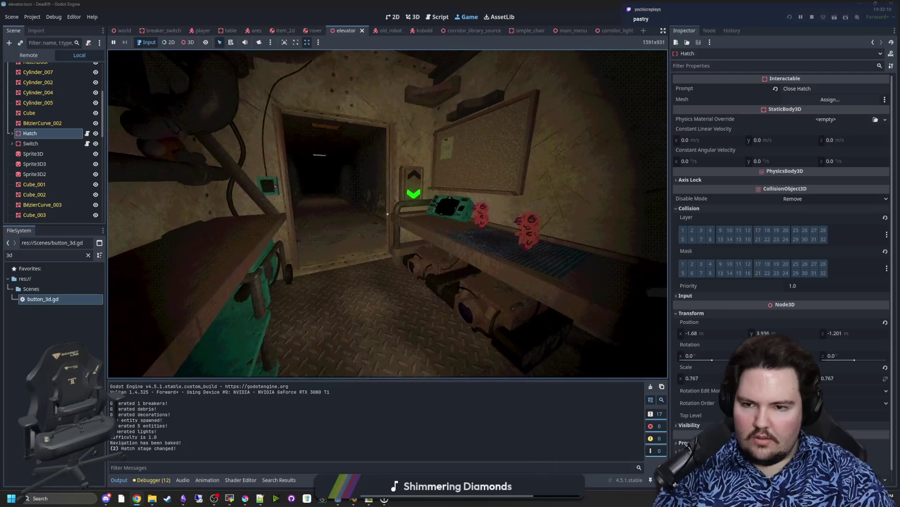
key(Escape)
click(813, 18)
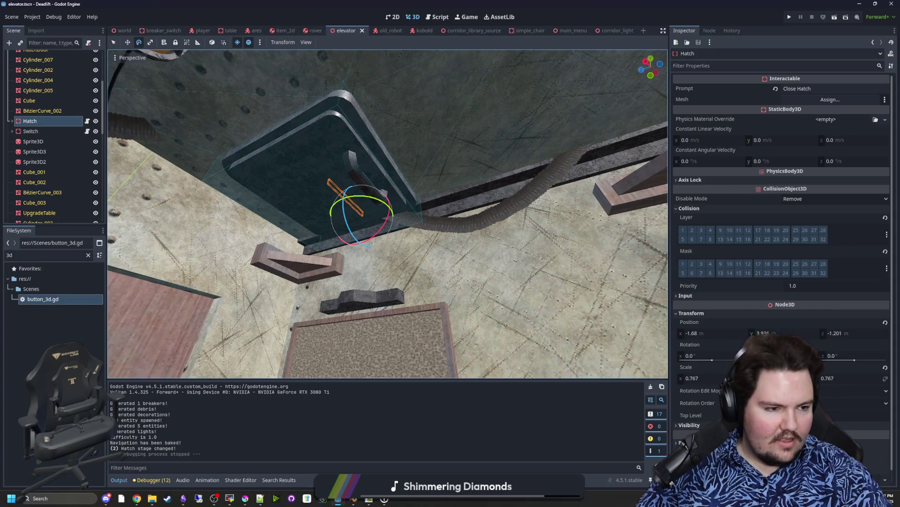
- View the Wuthering Waves category in a new tab, close it, and open the first followed channel
click(137, 498)
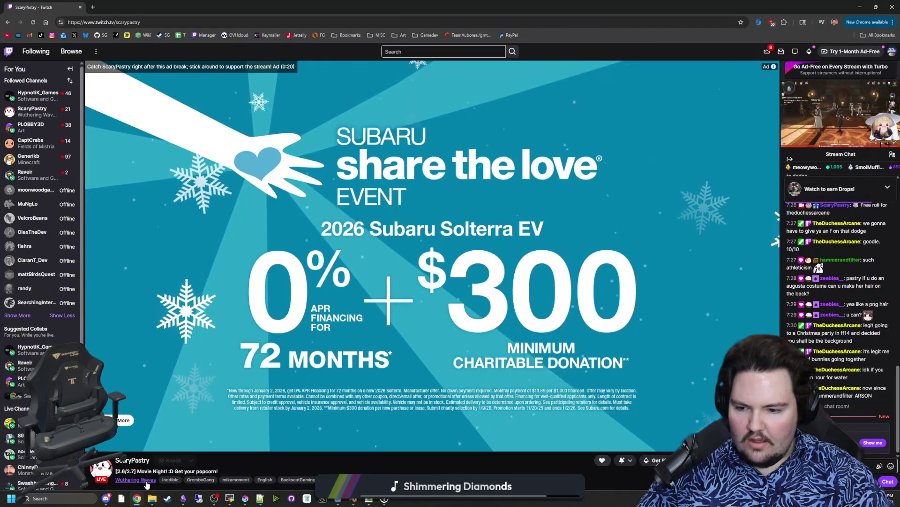
middle_click(145, 479)
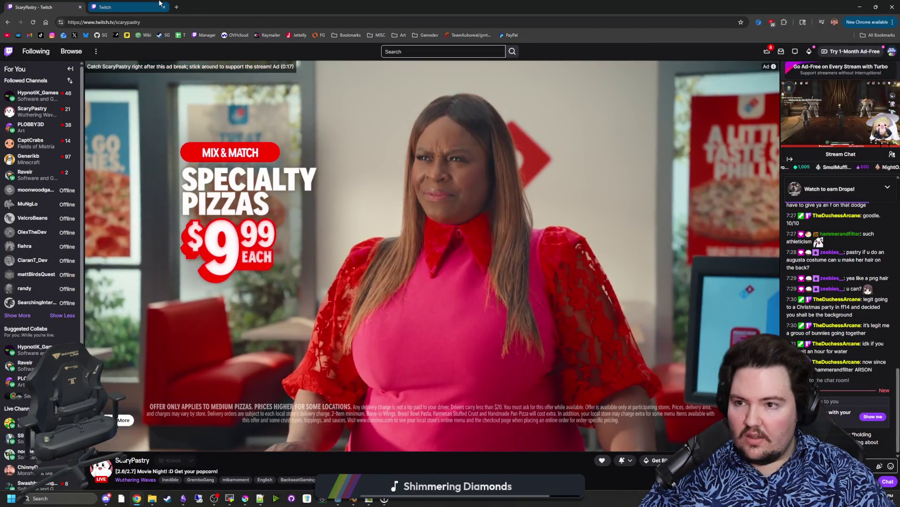
click(160, 3)
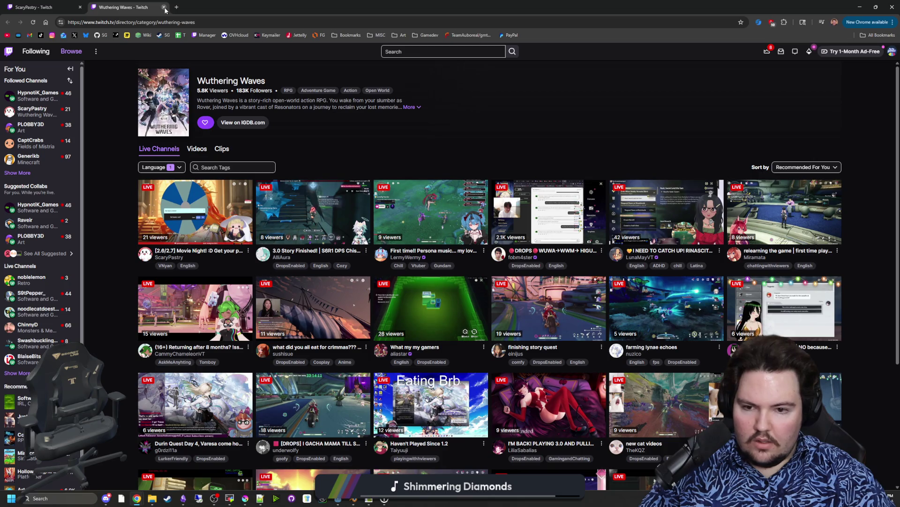
click(164, 7)
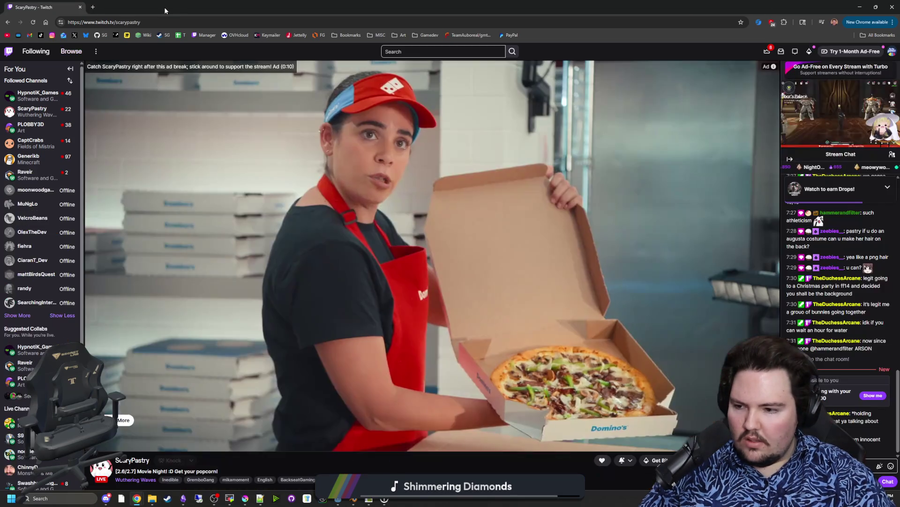
drag(212, 12, 511, 91)
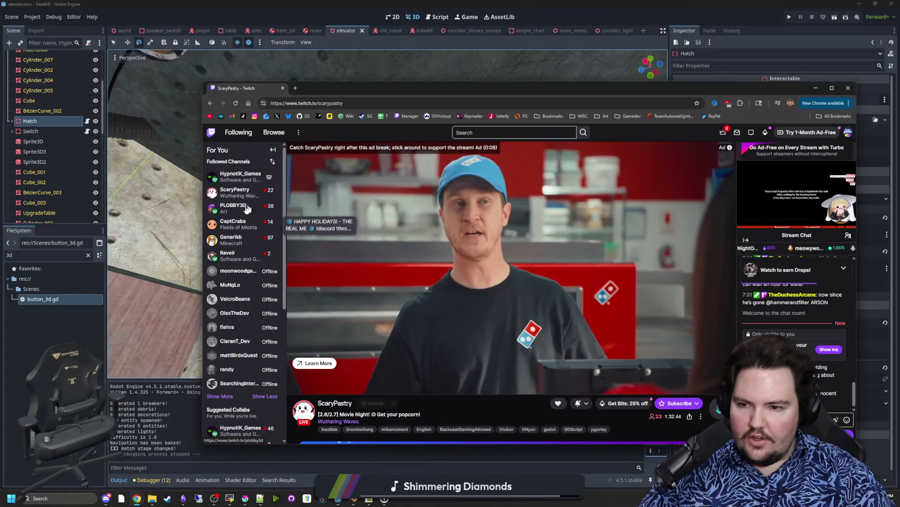
click(236, 182)
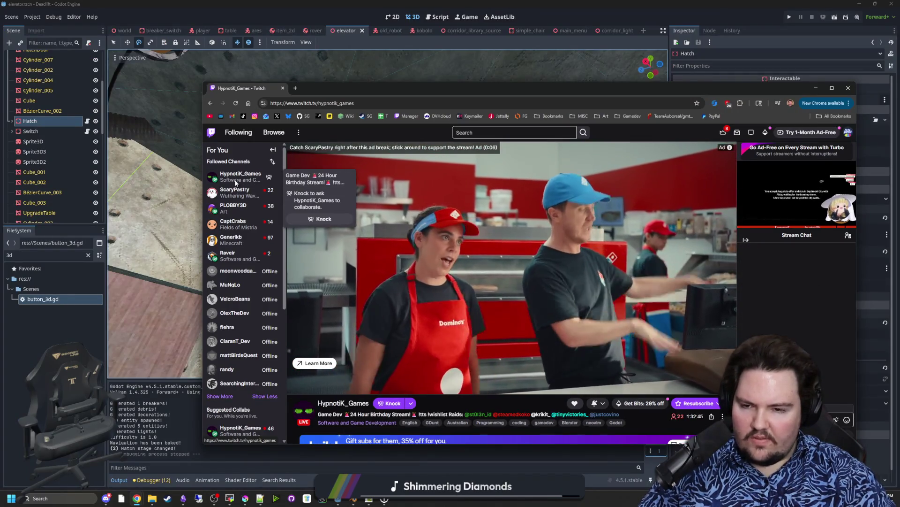